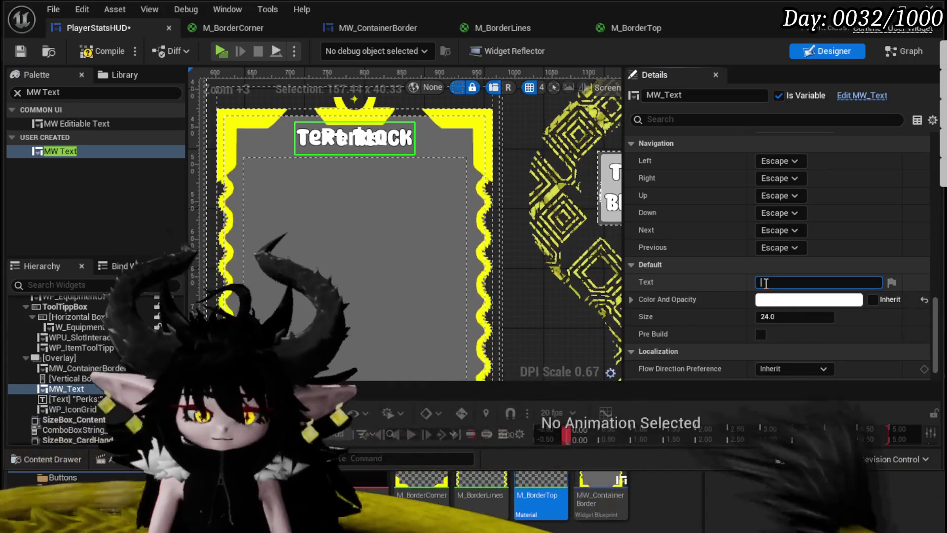
# Step: Change MW_Text's text to 'Perks:' and delete the old separate Perks text widget
pyautogui.write('Perks:')
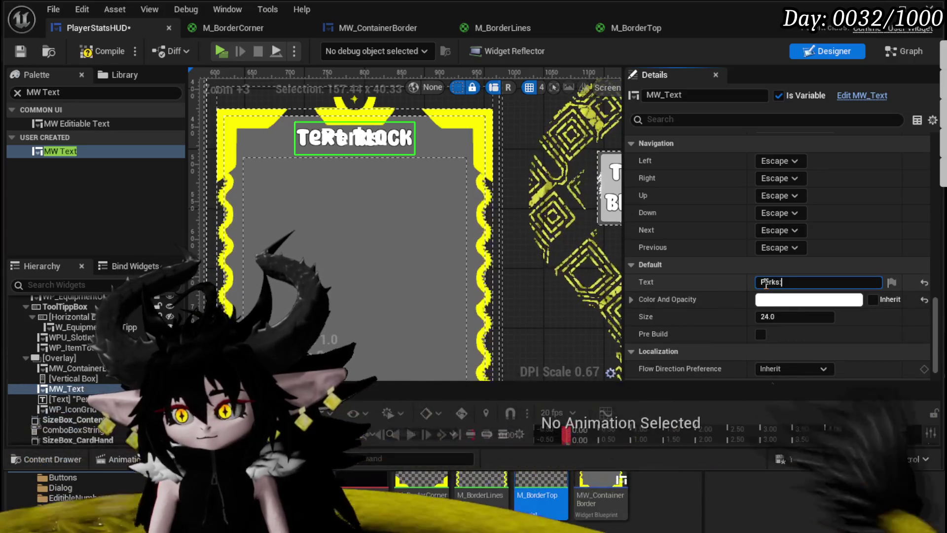
pyautogui.click(87, 51)
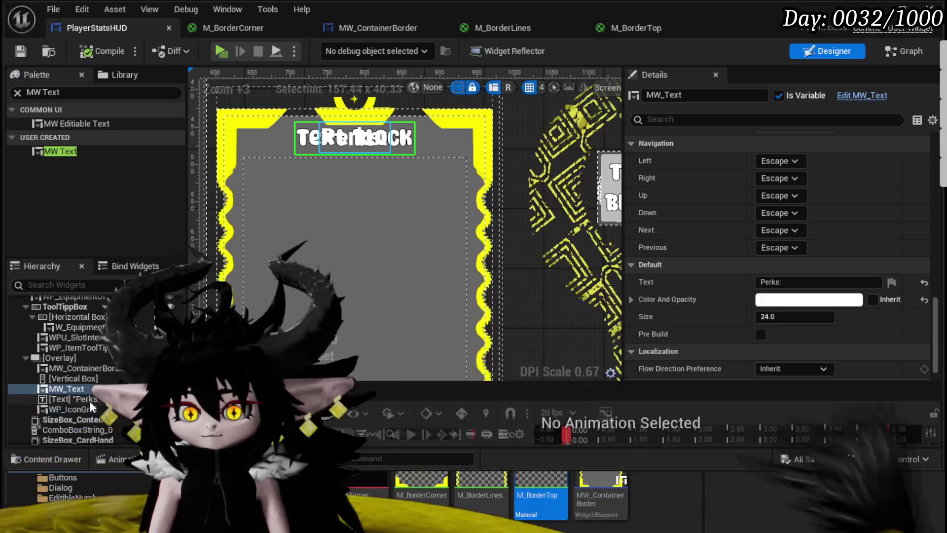
pyautogui.click(74, 398)
pyautogui.press('Delete')
# Step: Compile and save PlayerStatsHUD, then launch a play test
pyautogui.click(102, 51)
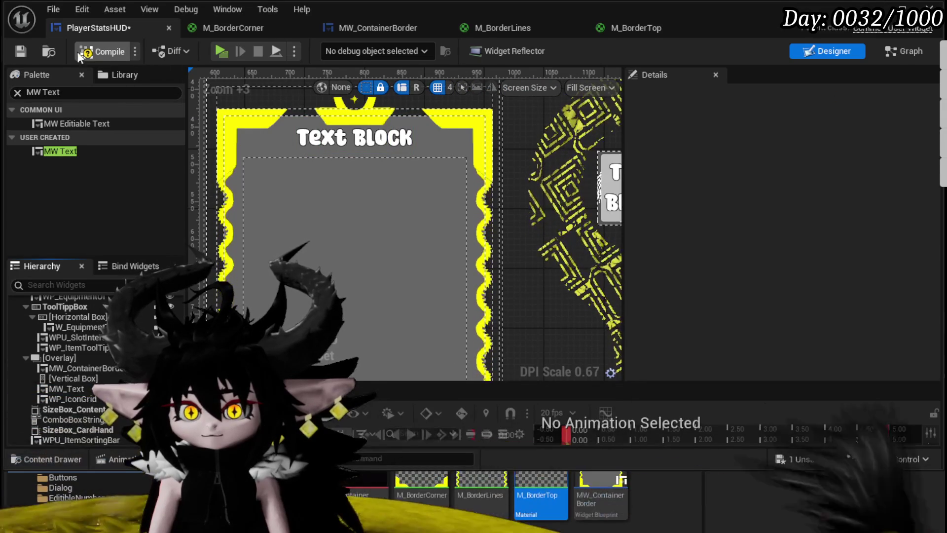
pyautogui.click(20, 51)
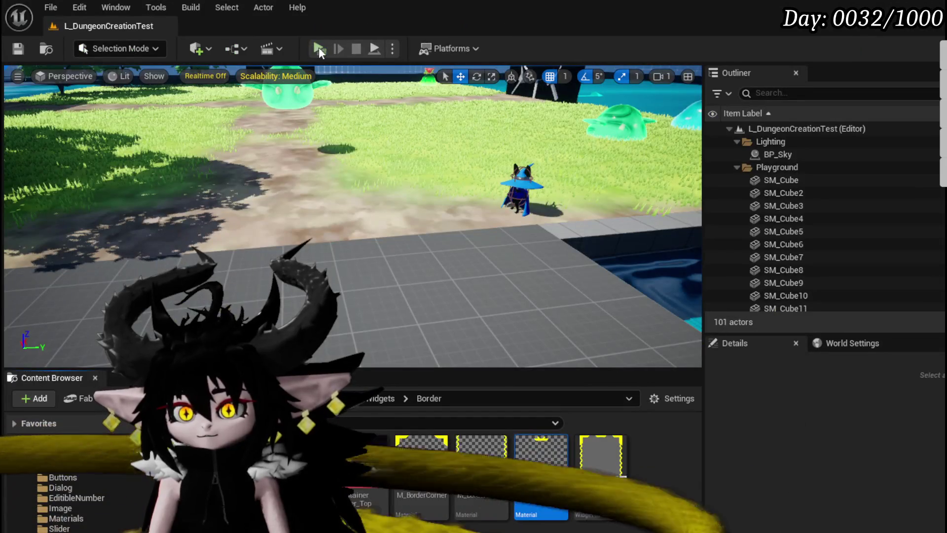
pyautogui.click(319, 48)
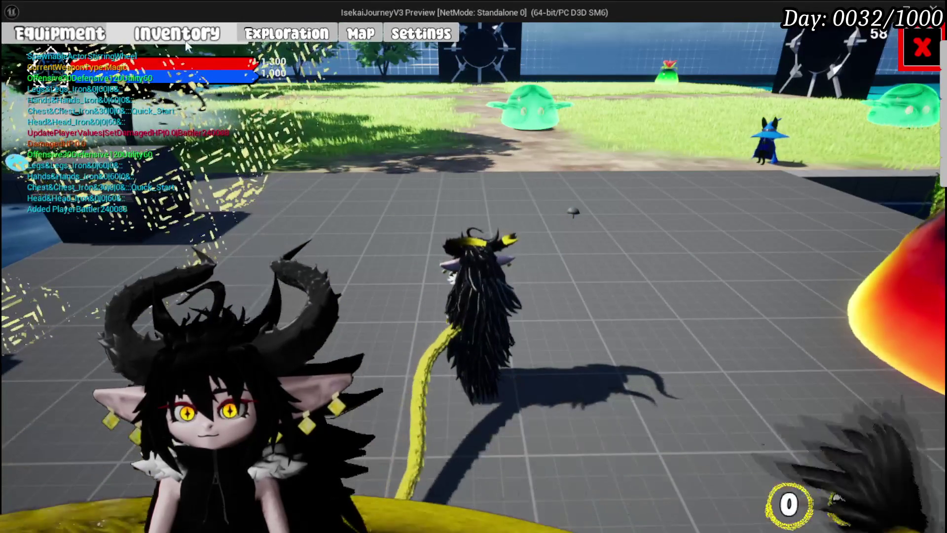
pyautogui.click(53, 34)
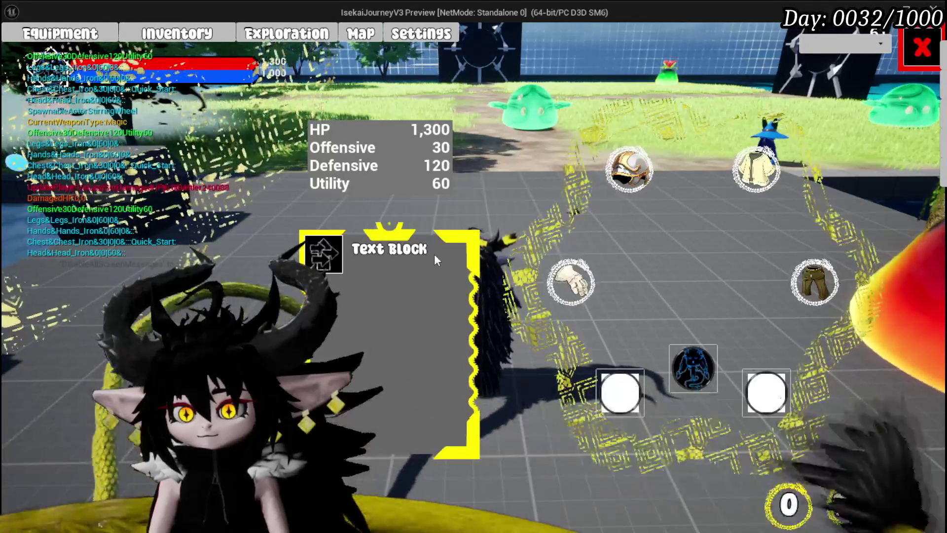
pyautogui.press('Escape')
pyautogui.hotkey('ctrl', 's')
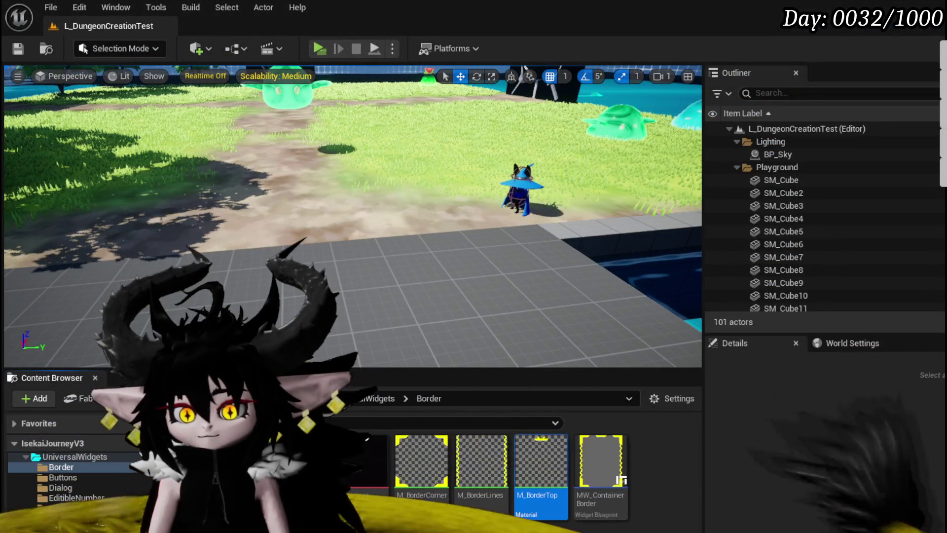
pyautogui.hotkey('alt', 'Tab')
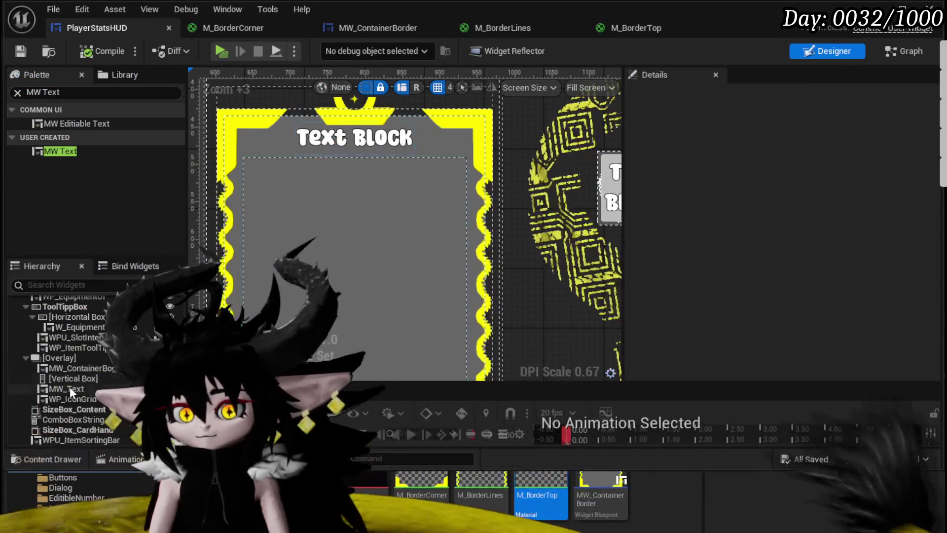
# Step: Enable Pre Build on MW_Text, then compile and save PlayerStatsHUD
pyautogui.click(70, 388)
pyautogui.scroll(-15, 756, 254)
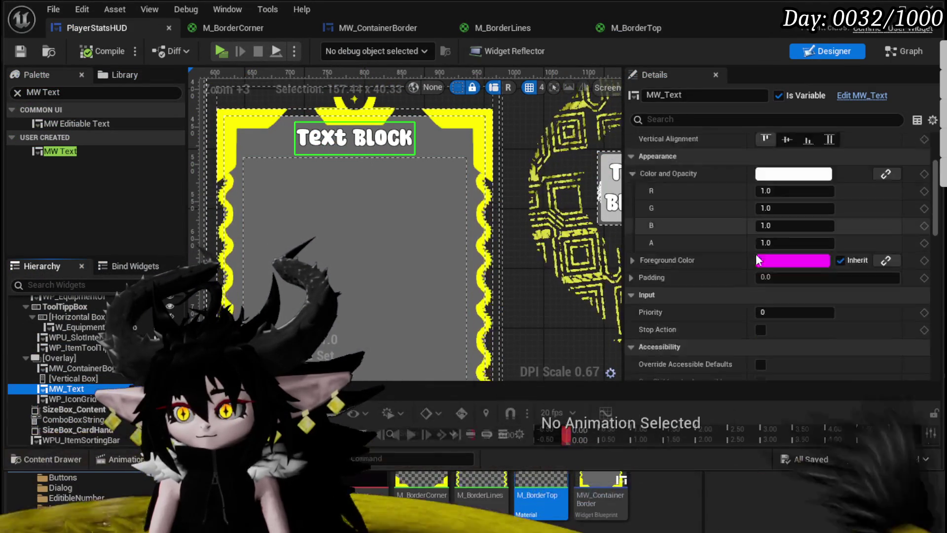
pyautogui.scroll(-1, 756, 254)
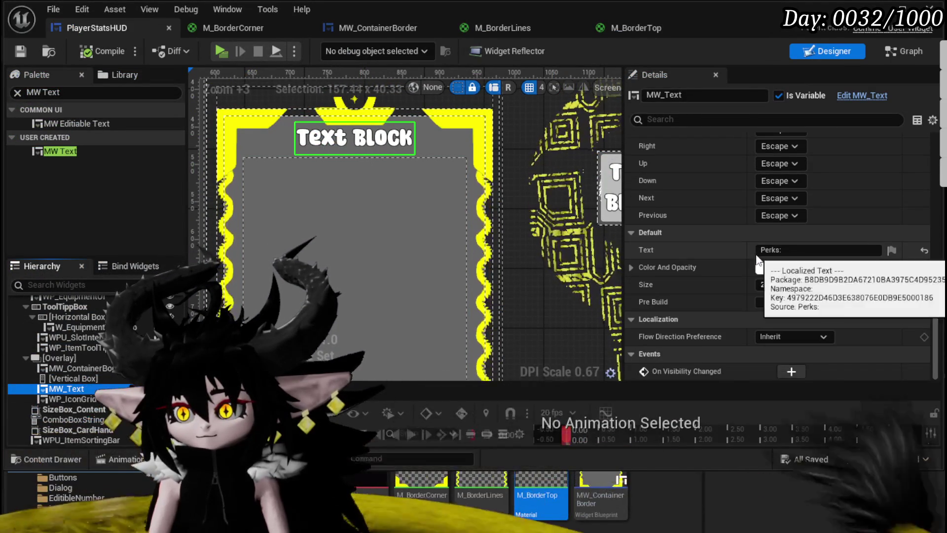
pyautogui.click(760, 303)
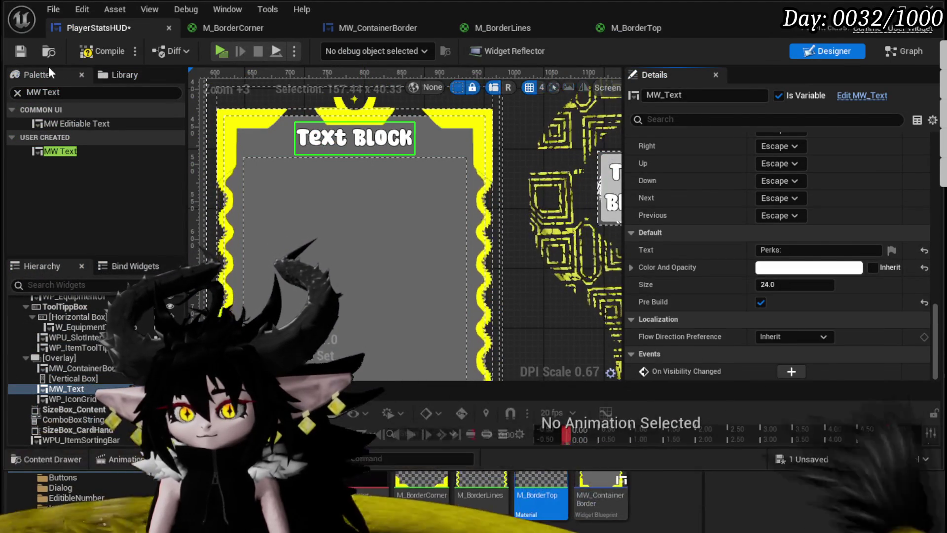
pyautogui.click(84, 51)
pyautogui.click(20, 51)
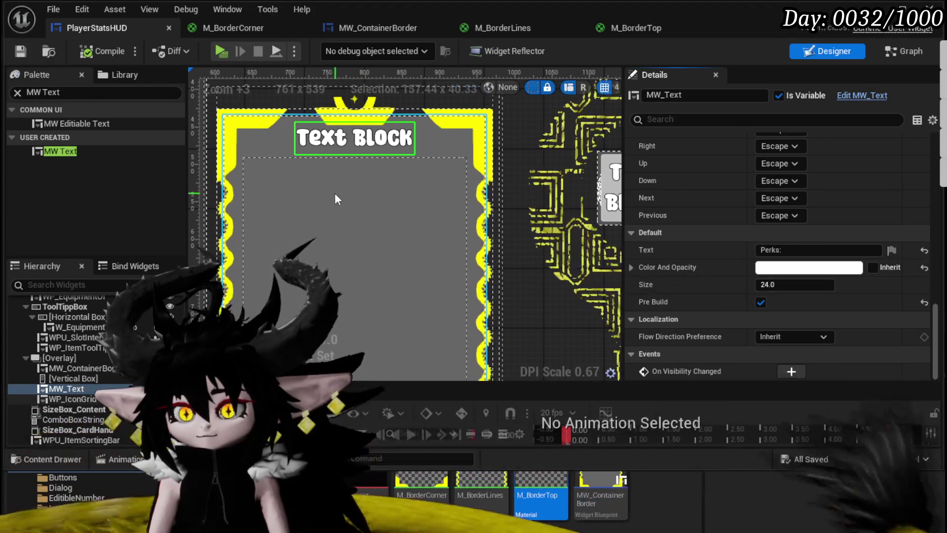
# Step: Select WP_IconGrid and begin editing its left Slot Padding
pyautogui.click(72, 402)
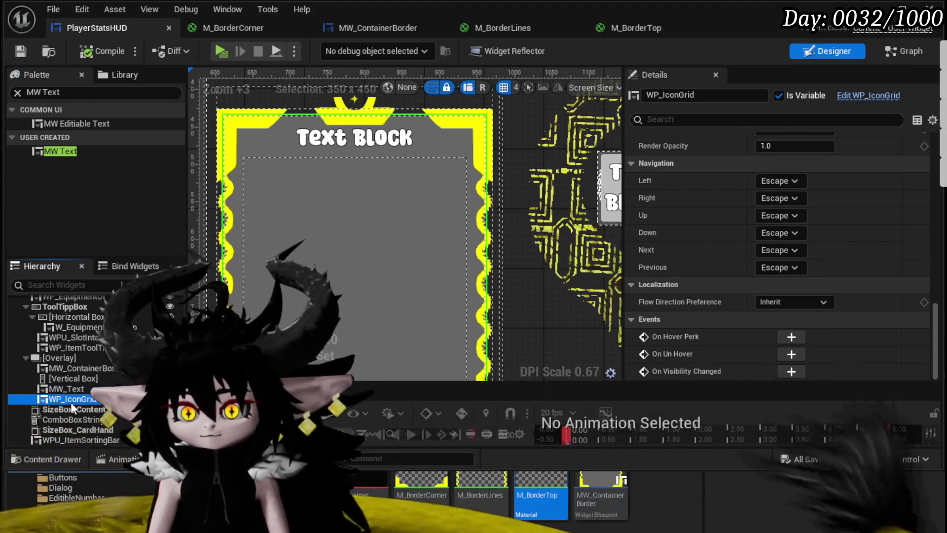
pyautogui.scroll(8, 841, 182)
pyautogui.scroll(10, 841, 183)
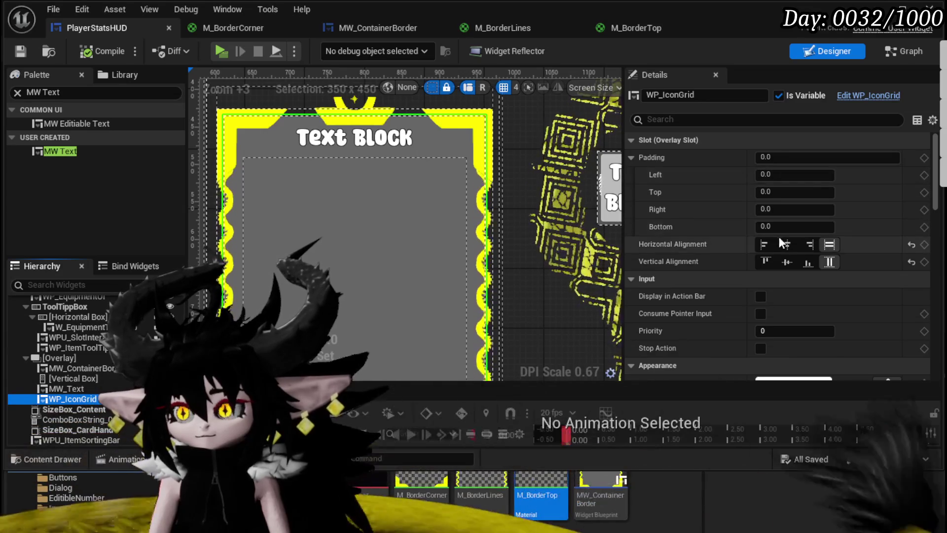
pyautogui.click(783, 175)
# Step: Set WP_IconGrid's left and right slot padding to 20
pyautogui.write('25')
pyautogui.press('Return')
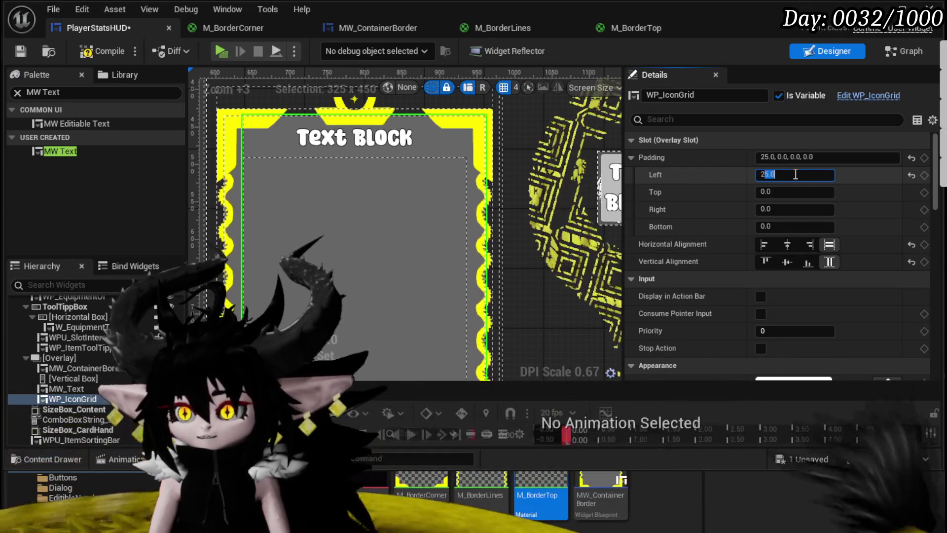
pyautogui.write('20')
pyautogui.press('Return')
pyautogui.click(786, 209)
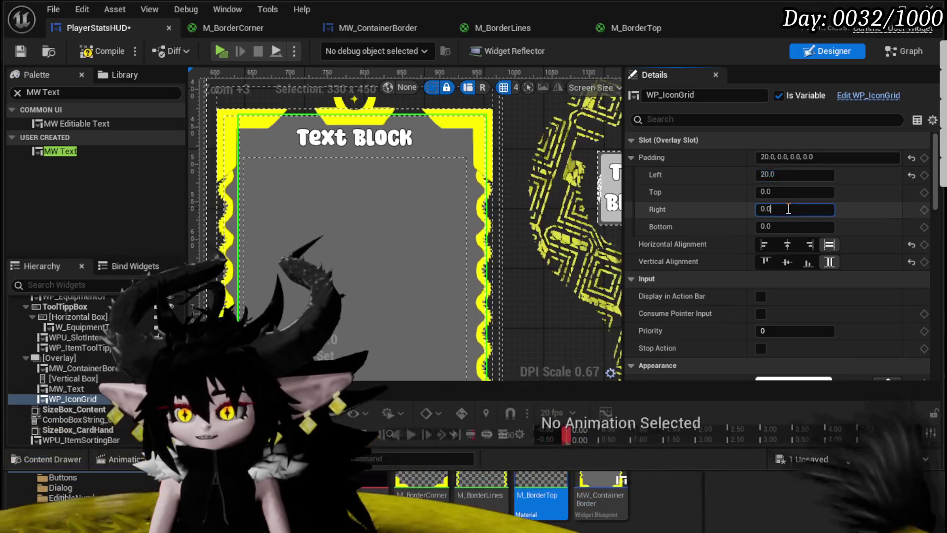
pyautogui.write('20')
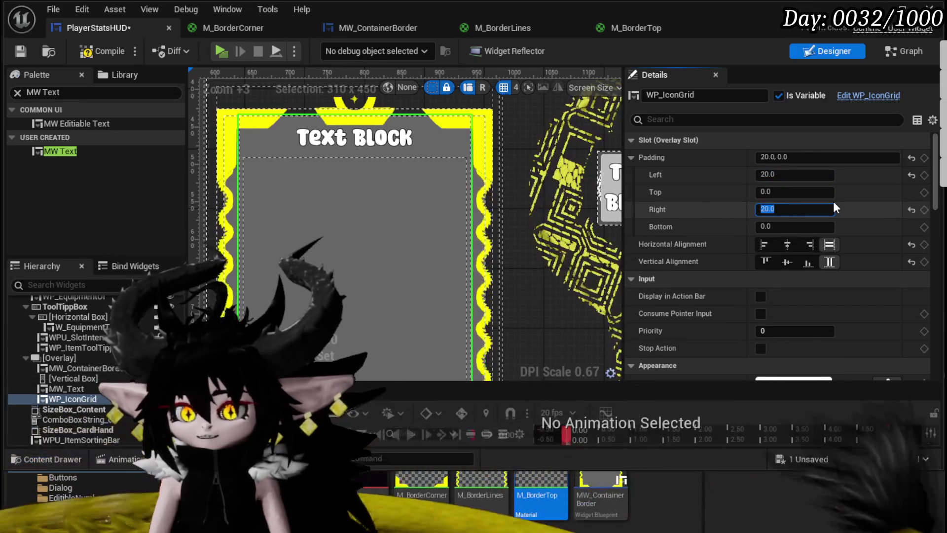
pyautogui.click(779, 227)
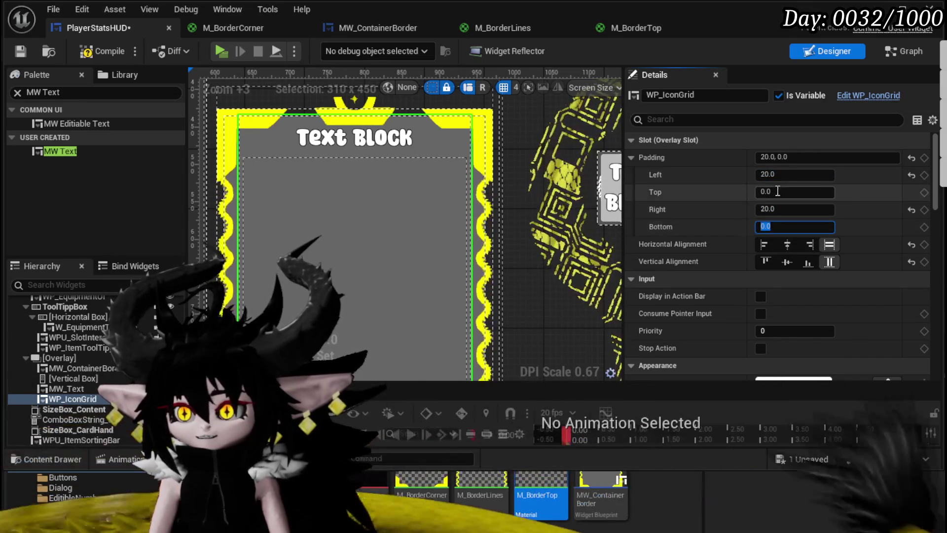
# Step: Set WP_IconGrid's top slot padding to 50
pyautogui.click(789, 191)
pyautogui.write('20')
pyautogui.press('Return')
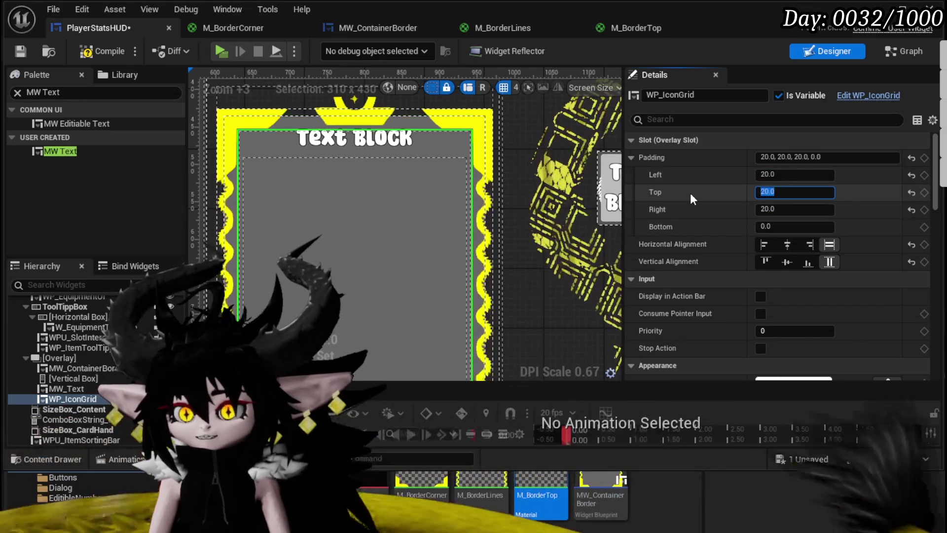
pyautogui.write('40')
pyautogui.press('Return')
pyautogui.write('50')
pyautogui.press('Return')
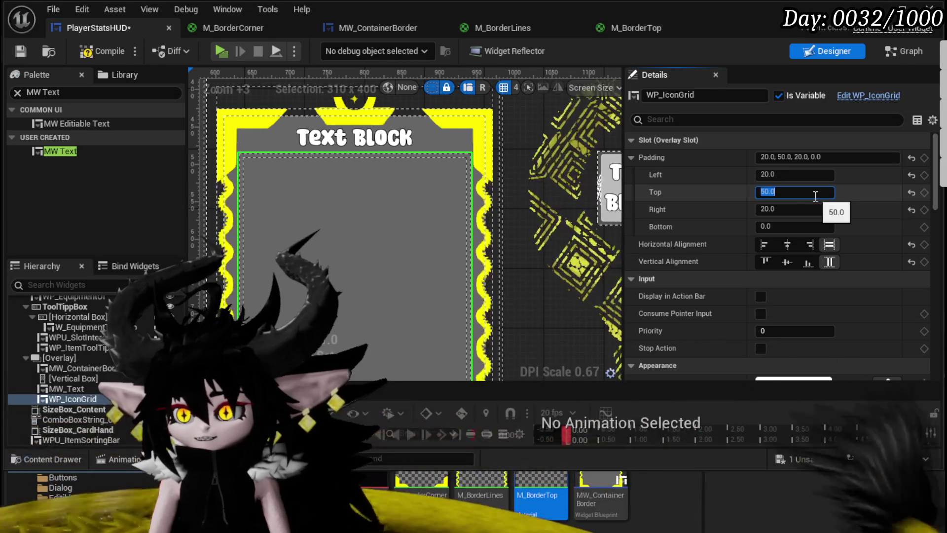
# Step: Set the bottom slot padding to 20 and save PlayerStatsHUD with Ctrl+S
pyautogui.scroll(-4, 405, 229)
pyautogui.scroll(3, 416, 198)
pyautogui.click(812, 209)
pyautogui.press('Tab')
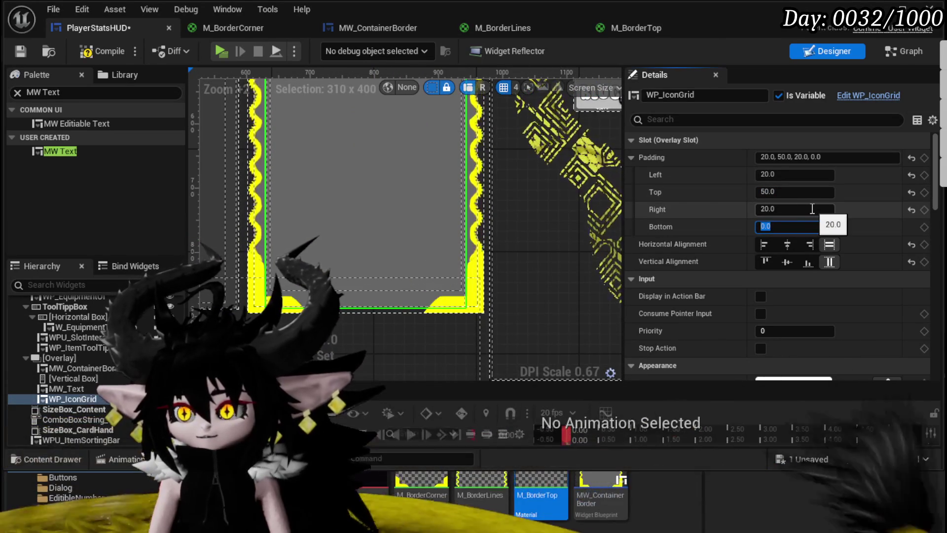
pyautogui.write('5')
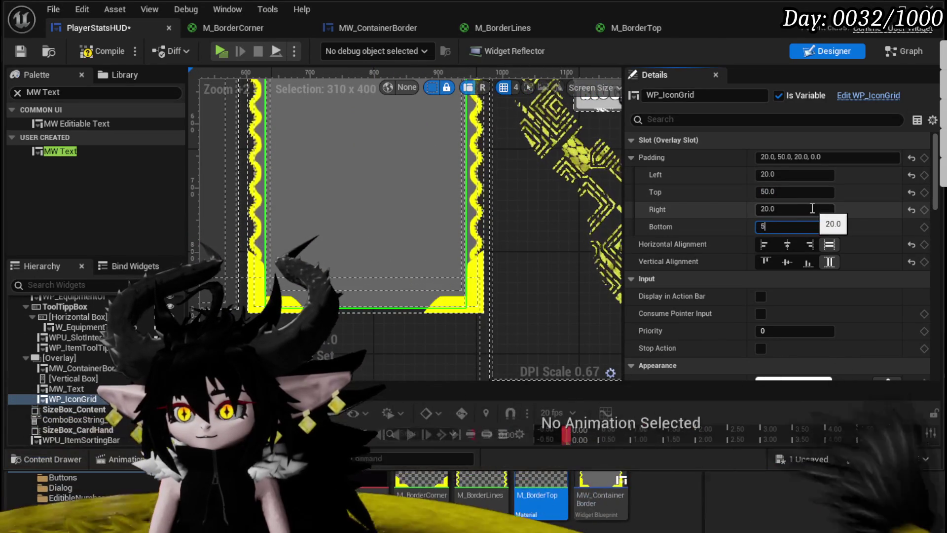
pyautogui.write('030')
pyautogui.press('Return')
pyautogui.write('20')
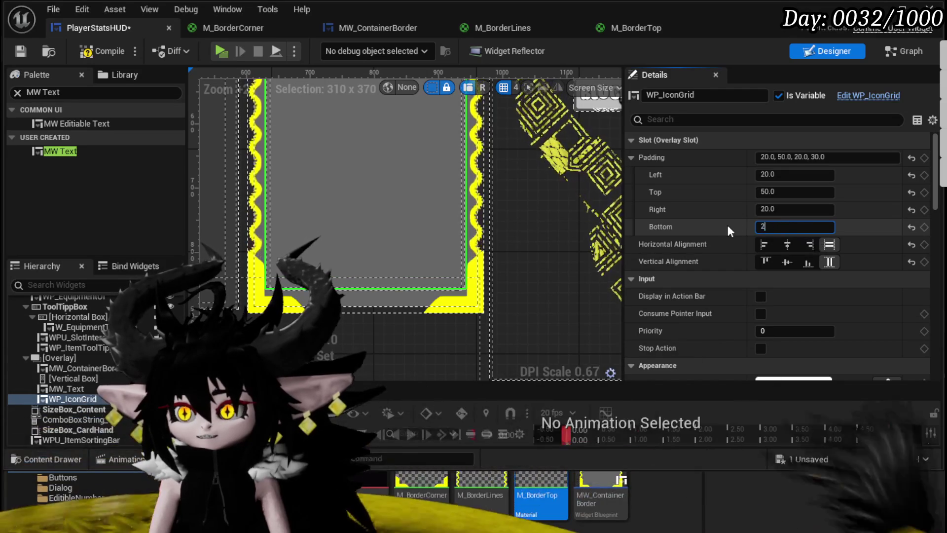
pyautogui.press('Return')
pyautogui.hotkey('ctrl', 's')
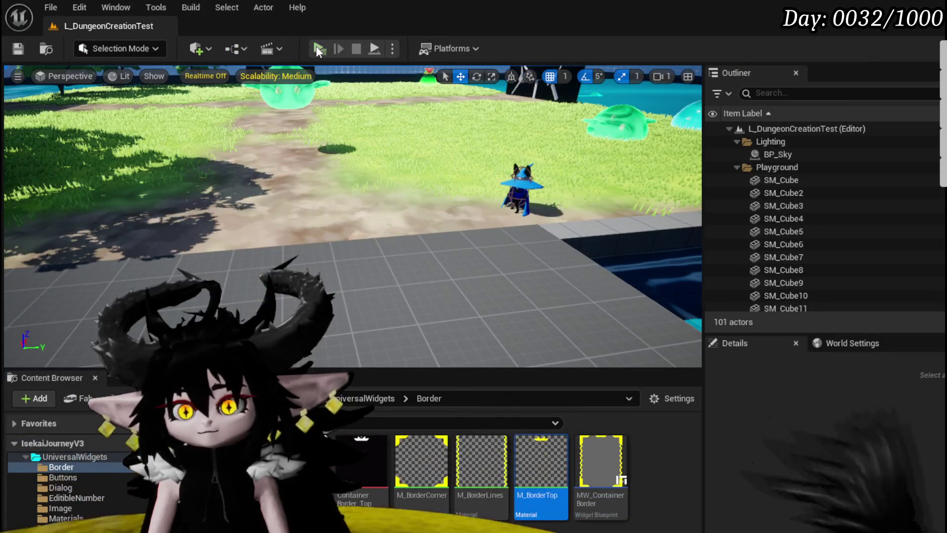
# Step: Play-test the game, check the Equipment tab's 'Perks:' card, and return to the editor
pyautogui.click(319, 49)
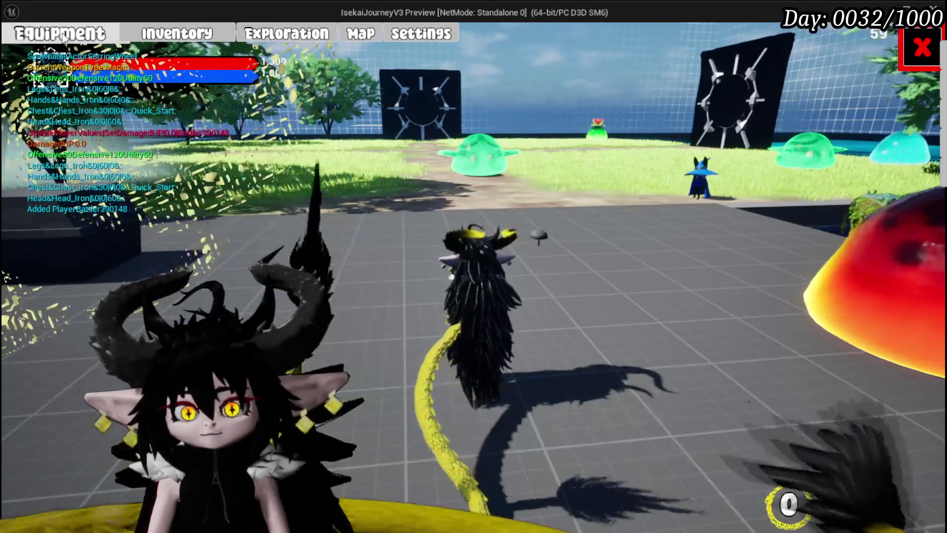
pyautogui.click(63, 38)
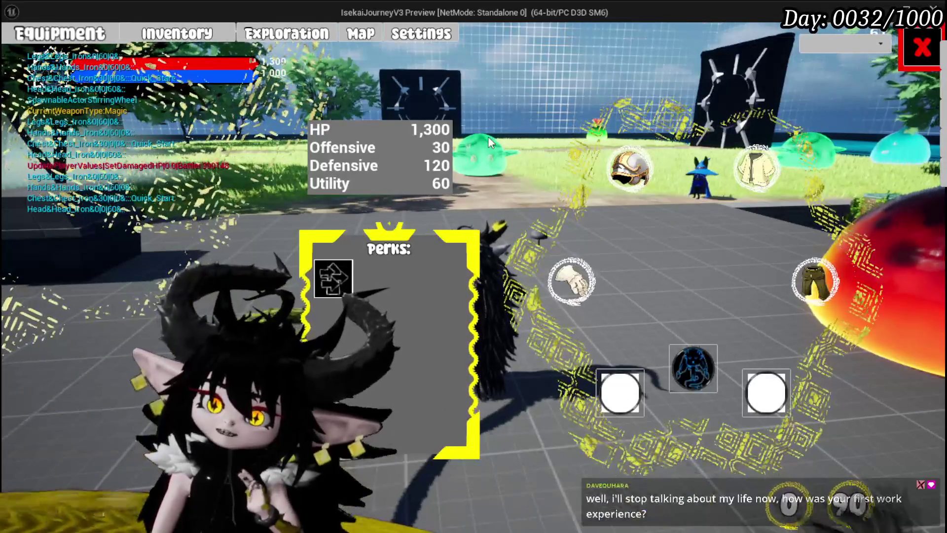
pyautogui.hotkey('alt', 'Tab')
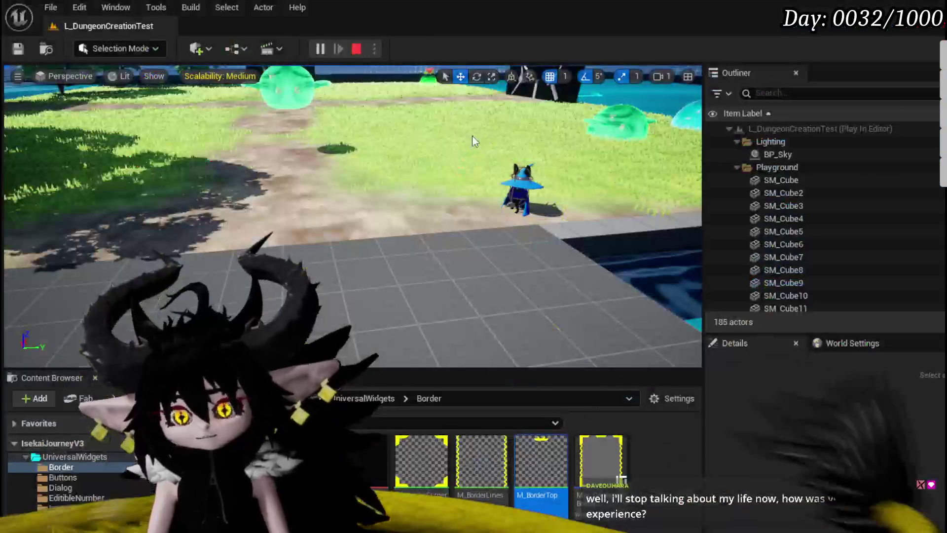
# Step: Save all, browse the Dialog, EditibleNumber and Border widget folders, then return to PlayerStatsHUD
pyautogui.click(24, 52)
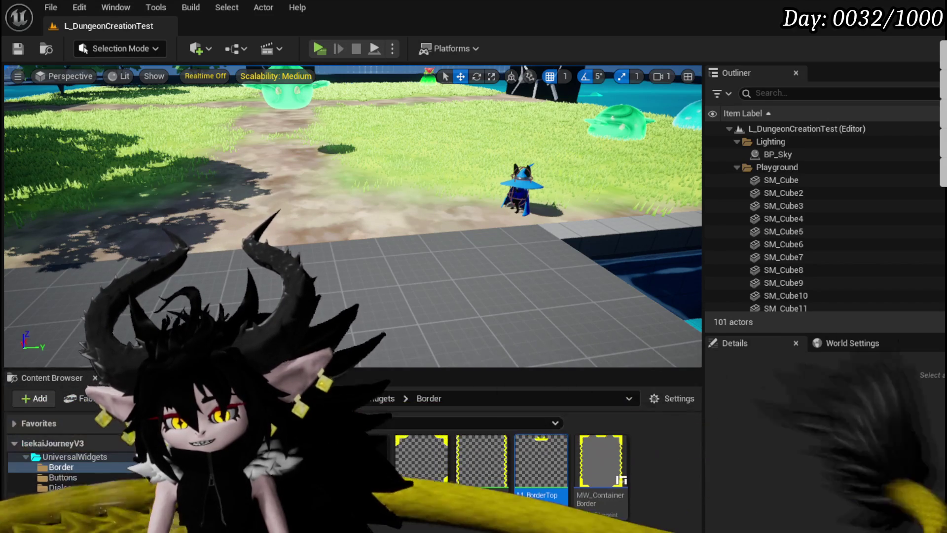
pyautogui.click(78, 486)
pyautogui.click(72, 468)
pyautogui.click(74, 478)
pyautogui.click(77, 498)
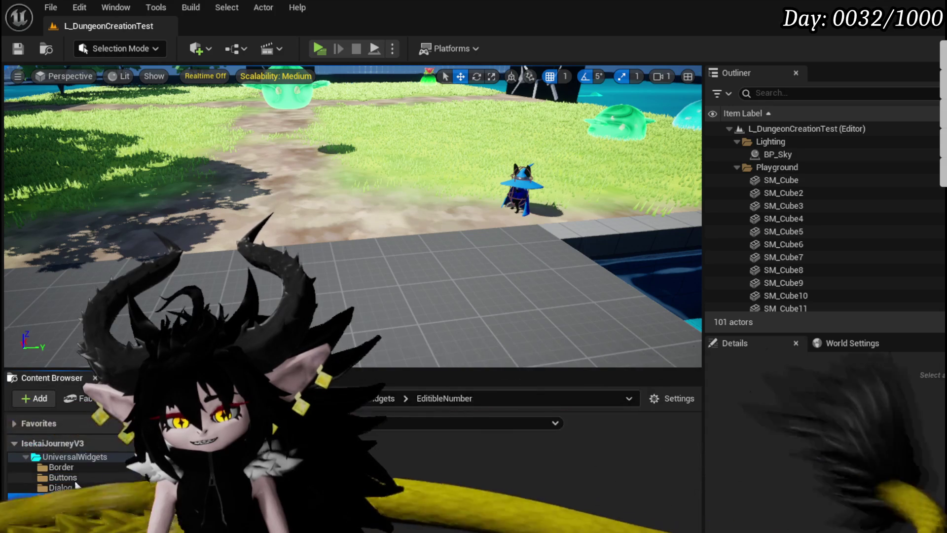
pyautogui.click(61, 466)
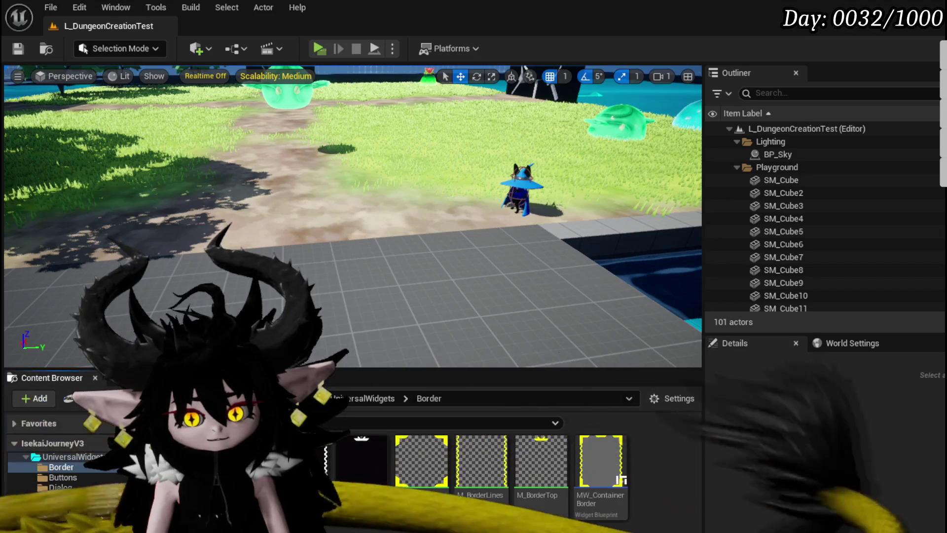
pyautogui.hotkey('alt', 'Tab')
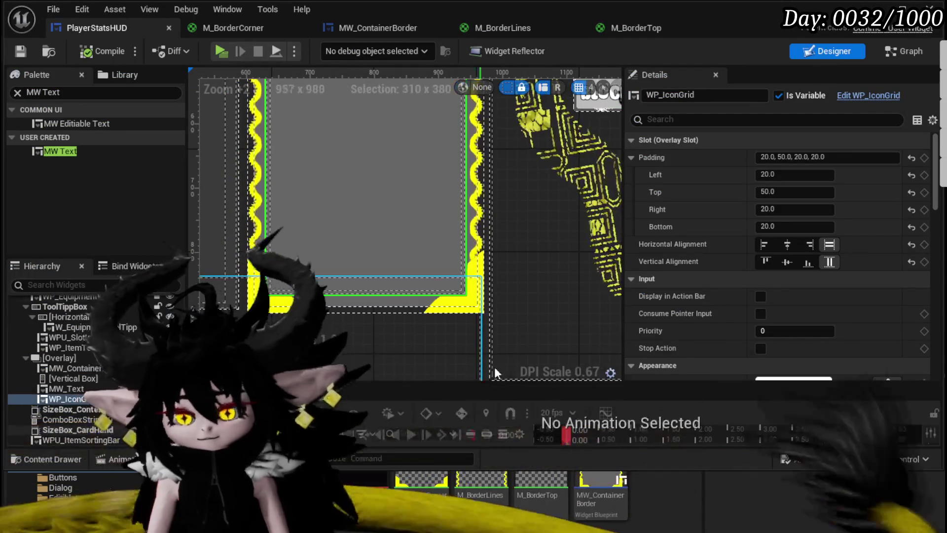
# Step: Pan and zoom the PlayerStatsHUD designer to center the bordered Text Block frame
pyautogui.scroll(1, 494, 367)
pyautogui.moveTo(387, 274)
pyautogui.mouseDown()
pyautogui.moveTo(387, 318)
pyautogui.moveTo(387, 265)
pyautogui.mouseUp()
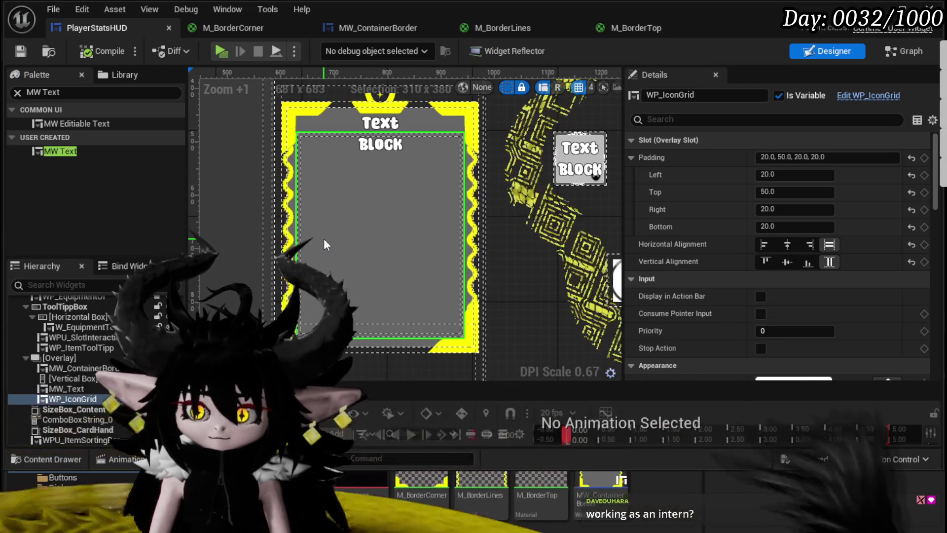
pyautogui.scroll(-2, 567, 209)
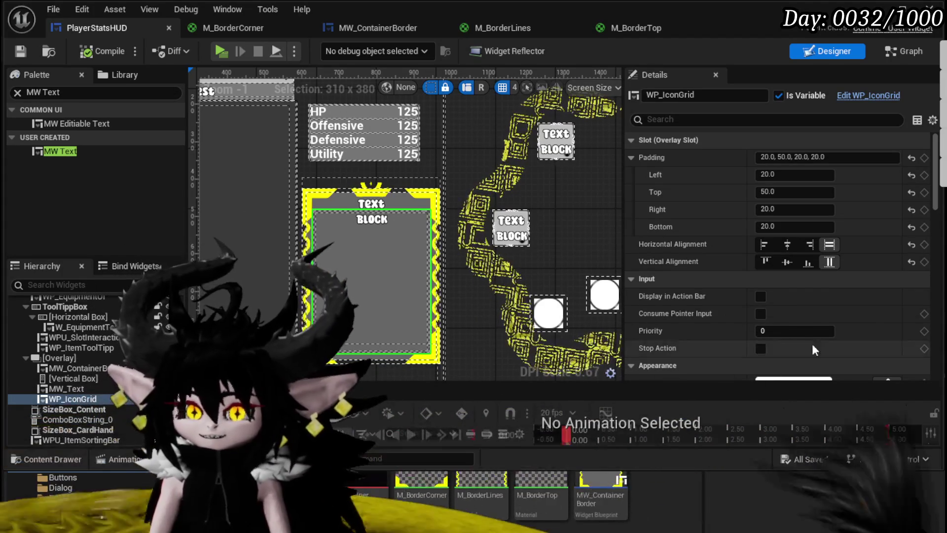
pyautogui.scroll(2, 370, 221)
pyautogui.moveTo(370, 221); pyautogui.dragTo(364, 166)
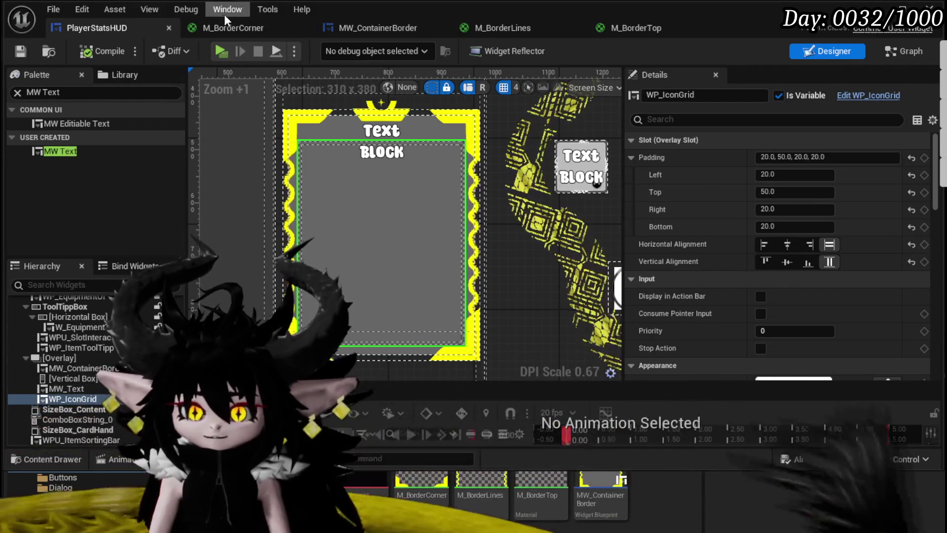
# Step: Review the M_BorderCorner, MW_ContainerBorder and M_BorderLines tabs, ending on M_BorderCorner
pyautogui.click(242, 32)
pyautogui.click(357, 34)
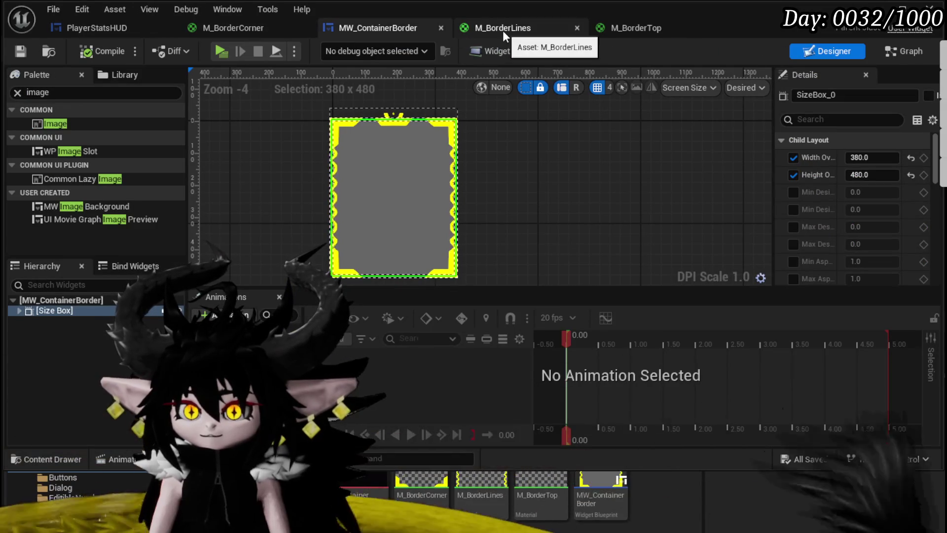
pyautogui.click(535, 23)
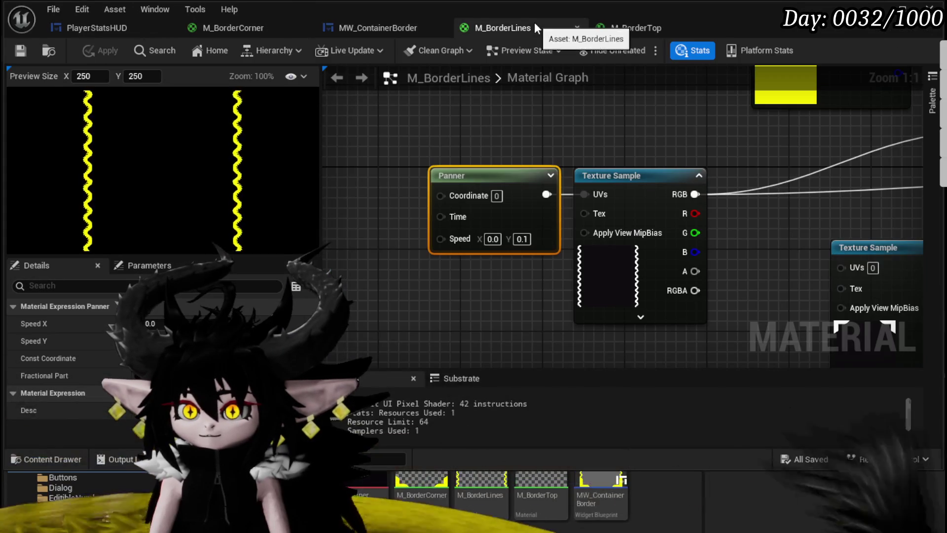
pyautogui.click(399, 27)
pyautogui.click(247, 25)
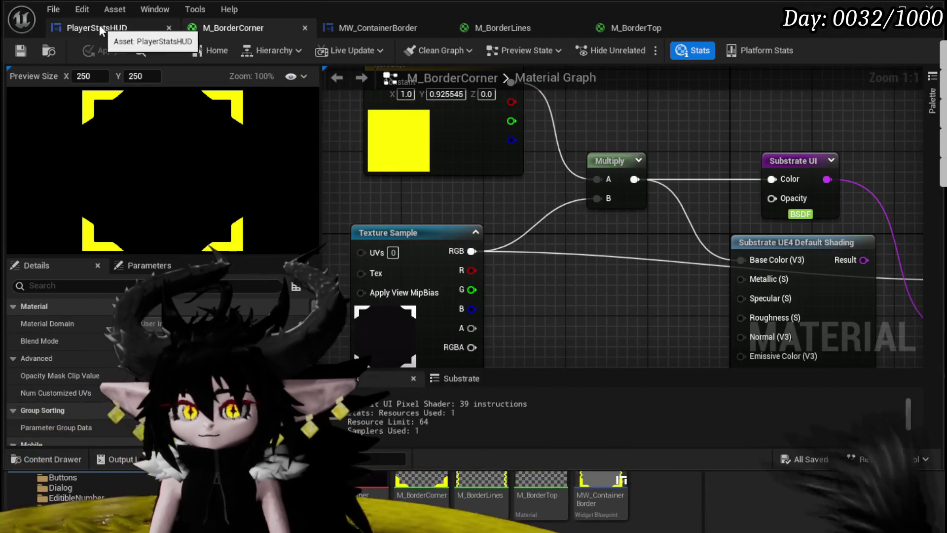
# Step: Switch from M_BorderCorner back to the PlayerStatsHUD designer with the bordered Text Block frame
pyautogui.click(97, 25)
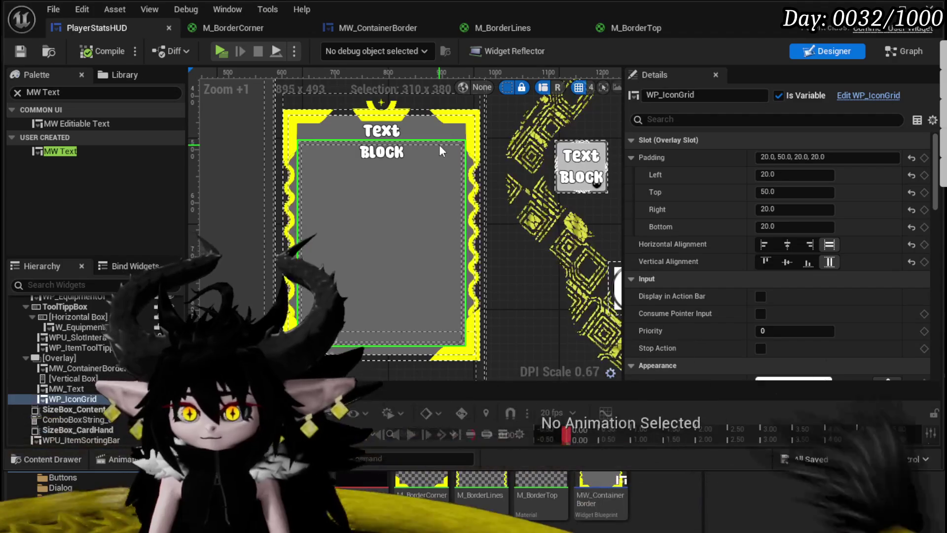
pyautogui.scroll(-3, 439, 144)
pyautogui.scroll(3, 435, 129)
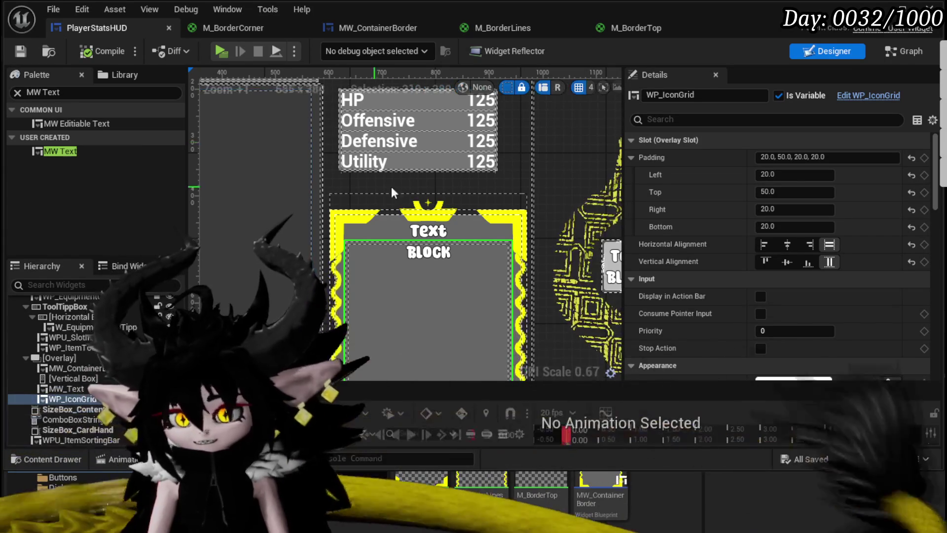
pyautogui.scroll(-2, 395, 179)
pyautogui.scroll(2, 396, 179)
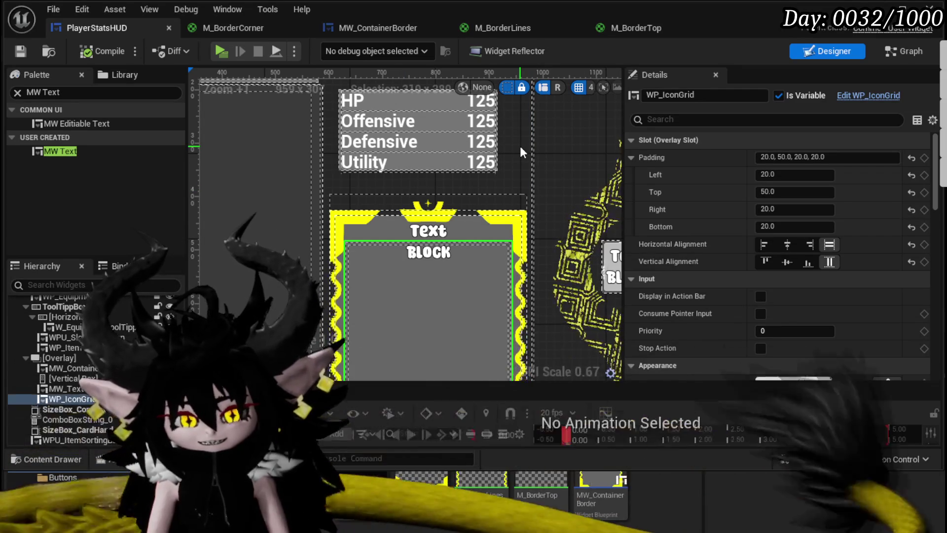
pyautogui.scroll(-3, 520, 146)
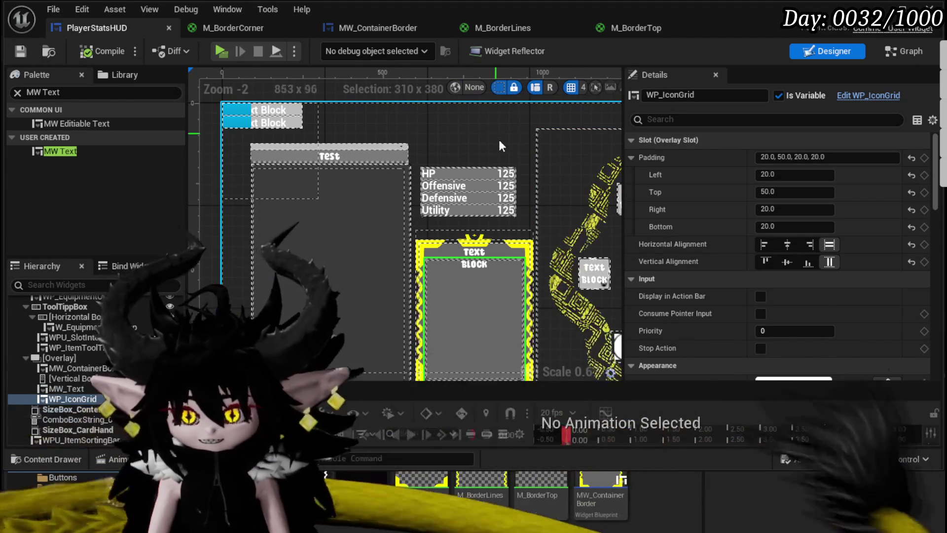
pyautogui.scroll(1, 501, 143)
pyautogui.scroll(2, 499, 171)
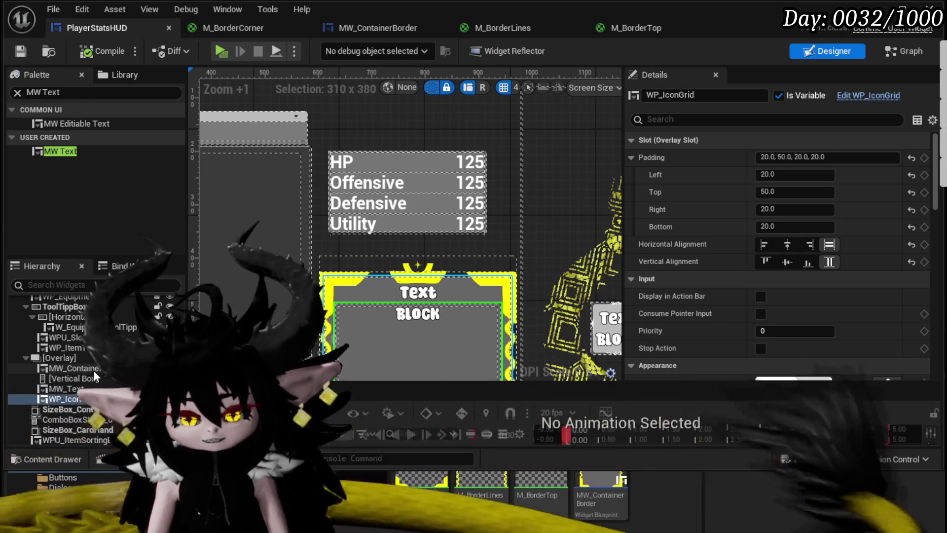
pyautogui.scroll(-5, 93, 370)
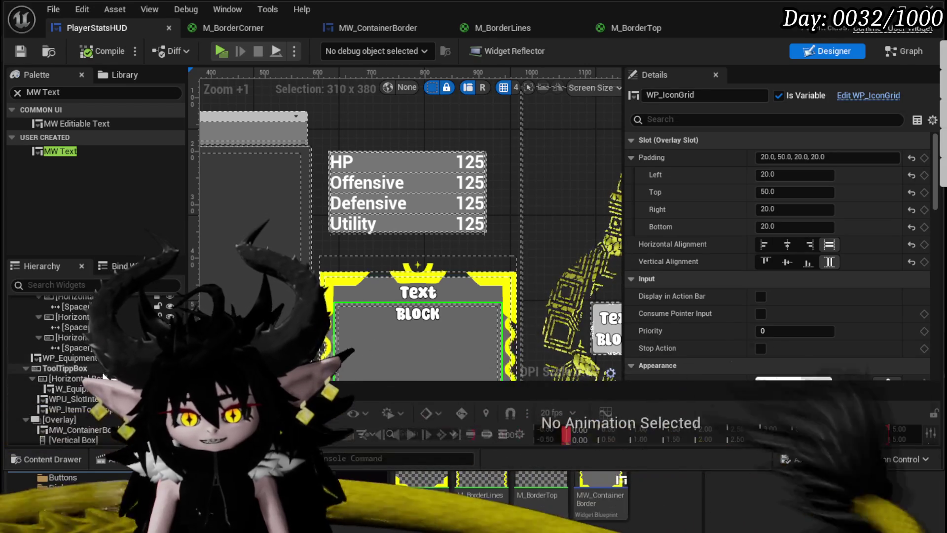
# Step: Select the Border around the stats box and review its Brush settings in Details
pyautogui.scroll(5, 67, 330)
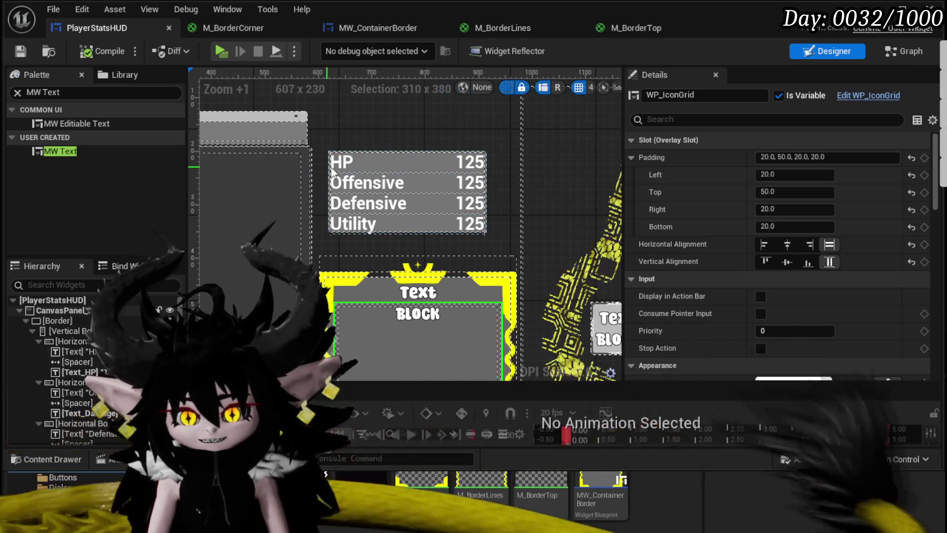
pyautogui.click(64, 319)
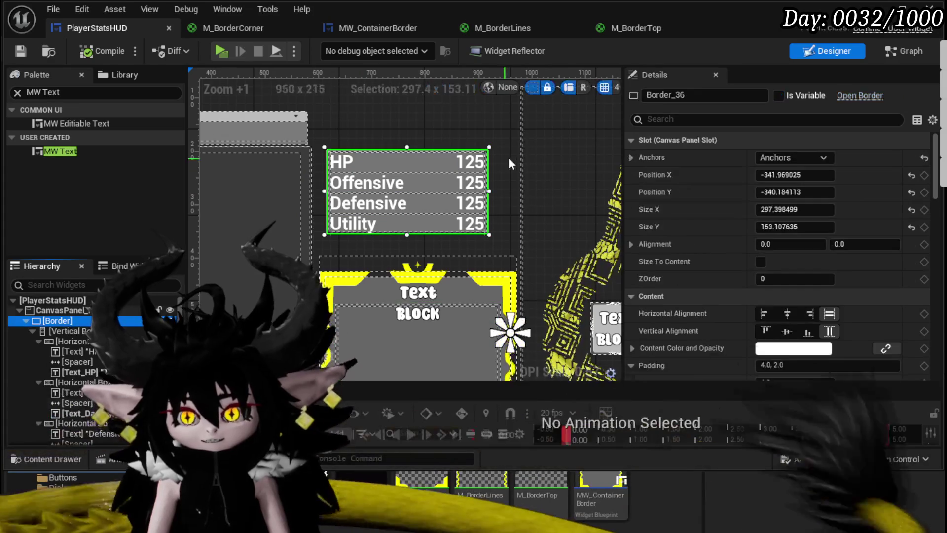
pyautogui.scroll(-10, 765, 167)
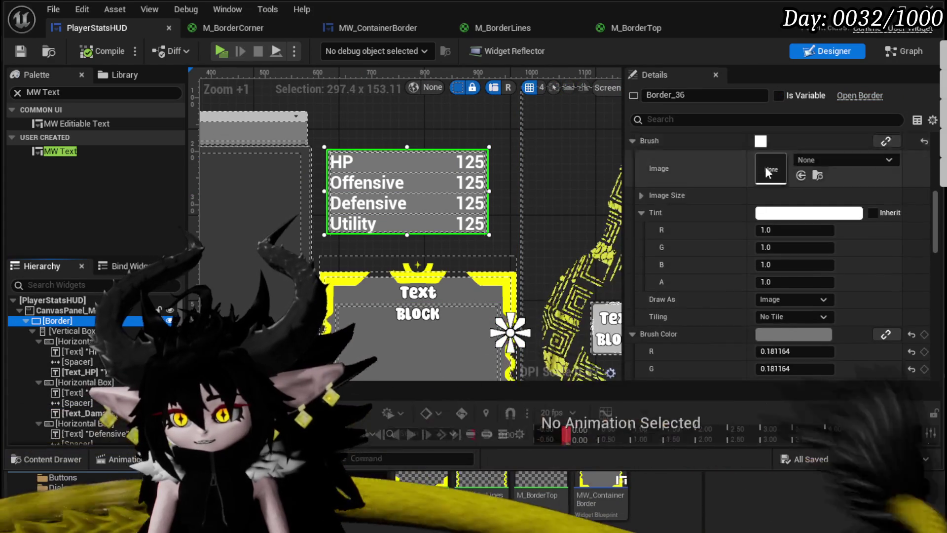
pyautogui.scroll(-10, 766, 167)
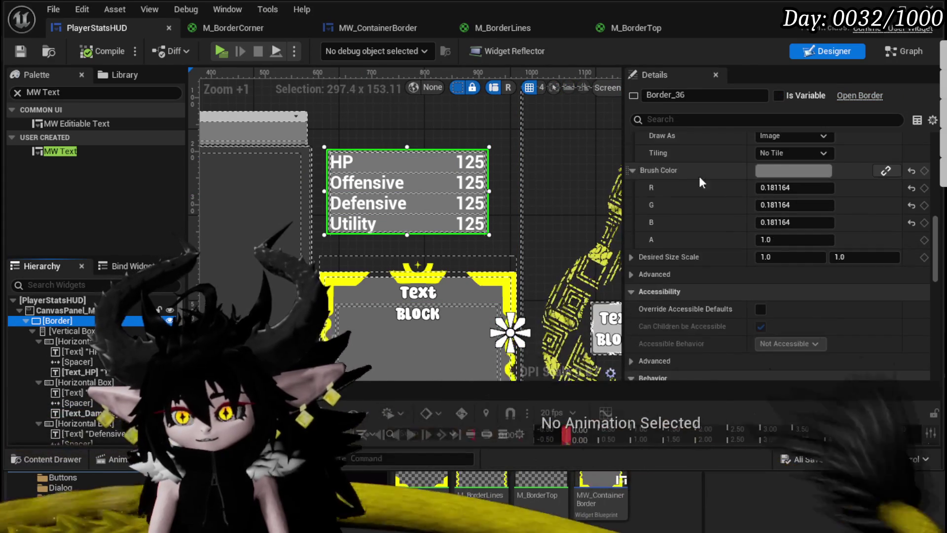
pyautogui.scroll(-12, 706, 179)
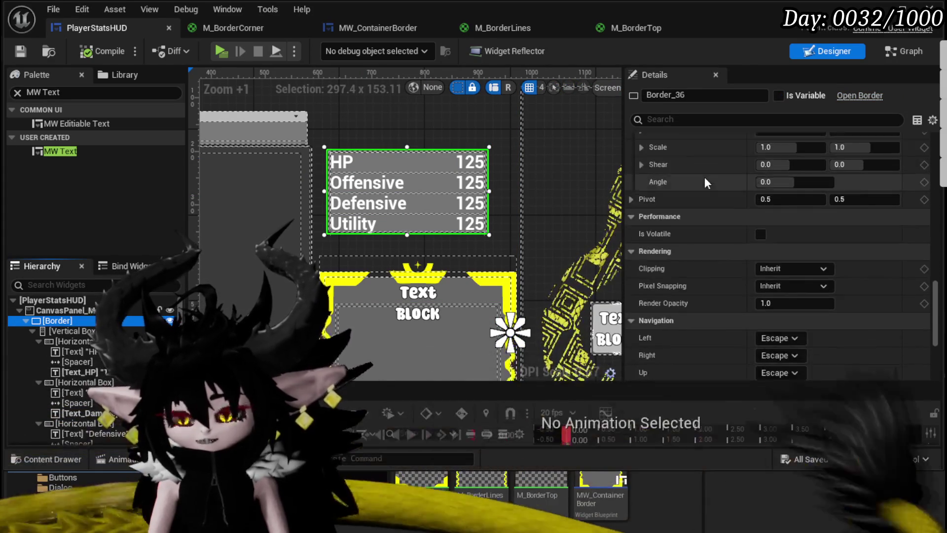
pyautogui.scroll(10, 704, 183)
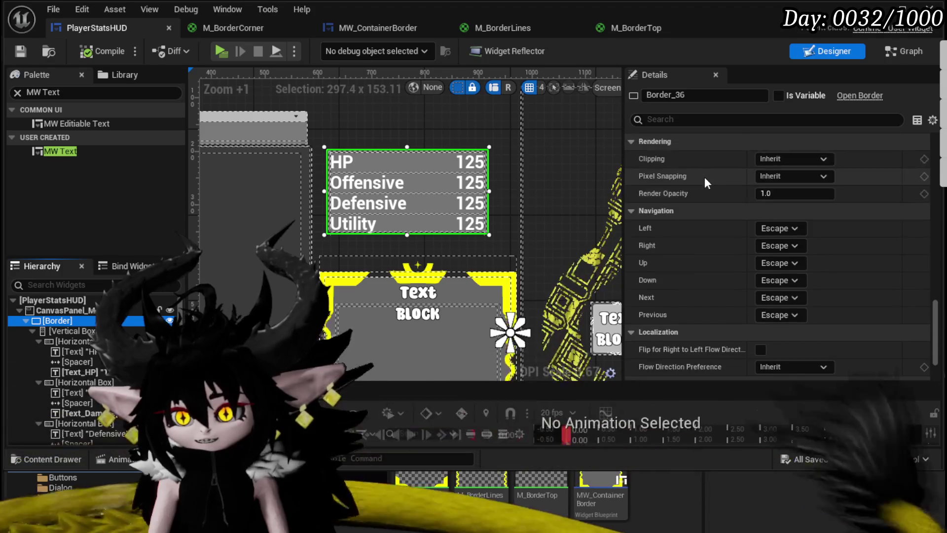
pyautogui.scroll(10, 704, 182)
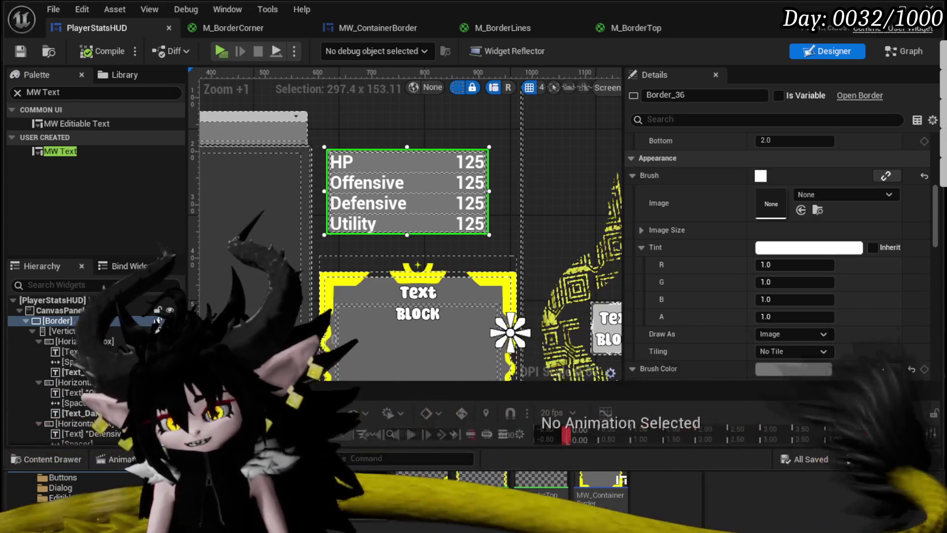
pyautogui.scroll(-2, 362, 140)
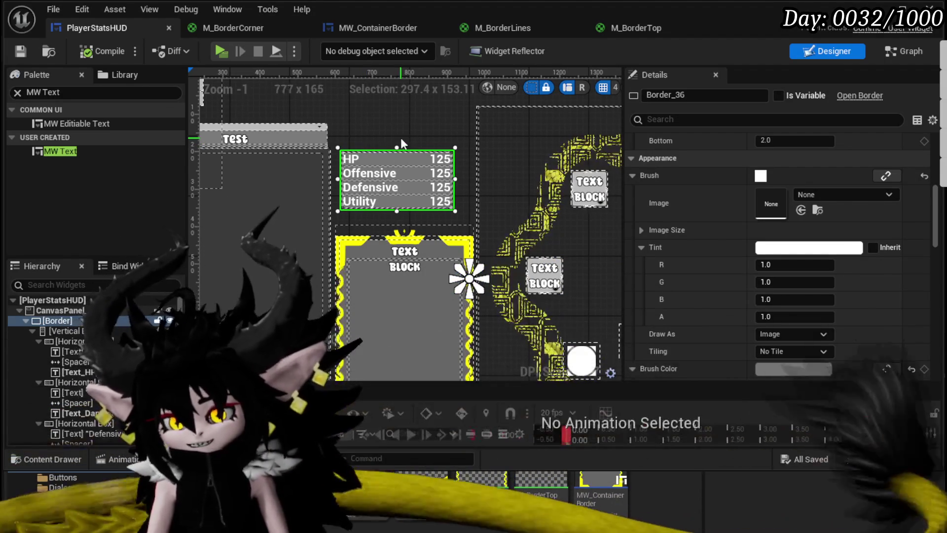
pyautogui.scroll(2, 401, 139)
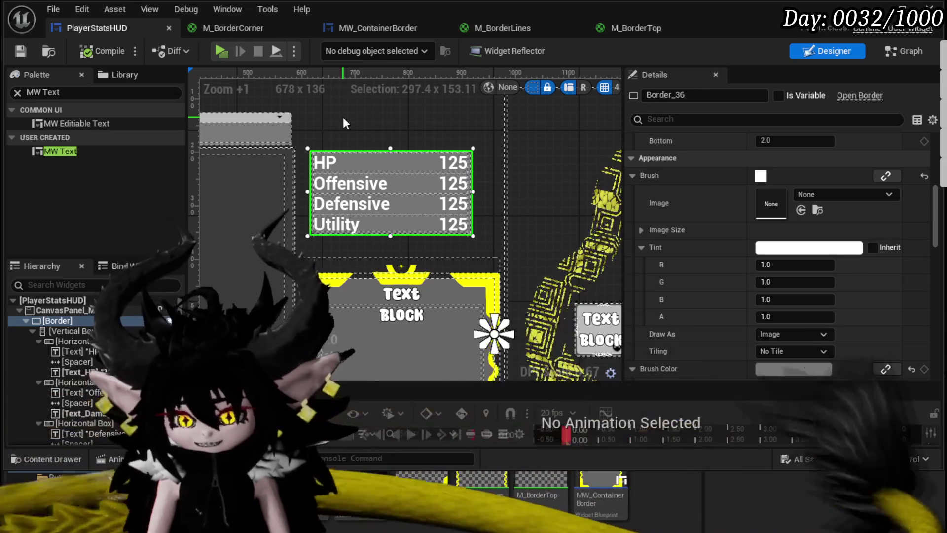
pyautogui.scroll(2, 343, 119)
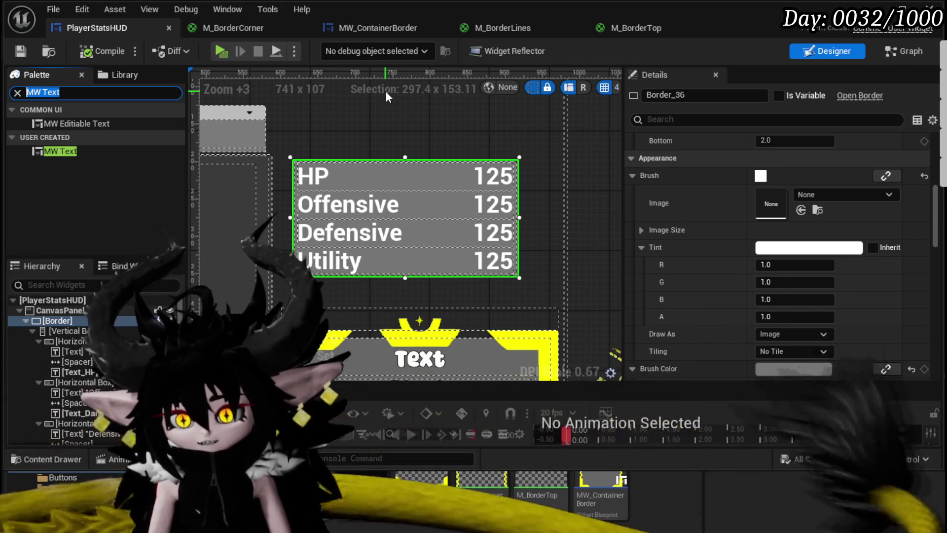
pyautogui.write('MW')
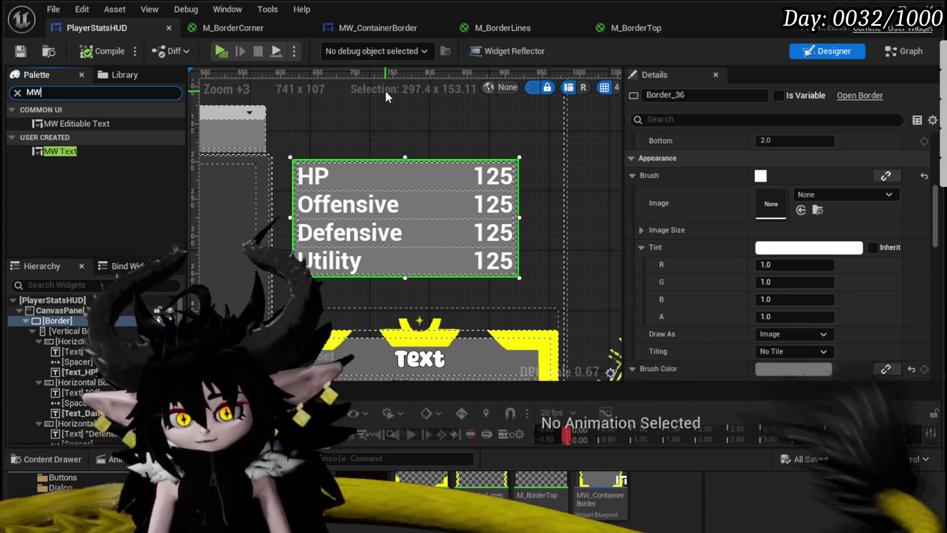
pyautogui.write(' Border')
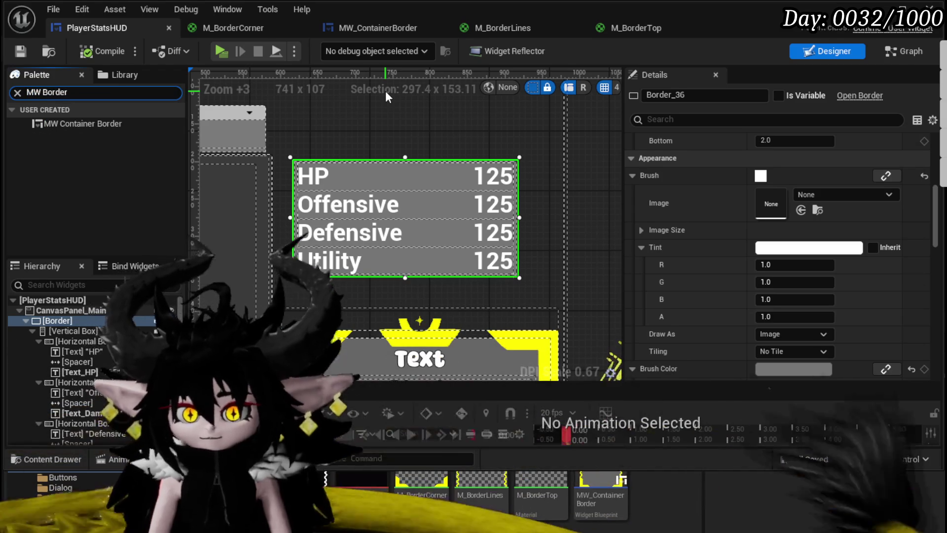
pyautogui.moveTo(91, 126)
pyautogui.mouseDown()
pyautogui.moveTo(297, 129)
pyautogui.moveTo(151, 319)
pyautogui.moveTo(65, 323)
pyautogui.moveTo(307, 116)
pyautogui.moveTo(270, 114)
pyautogui.mouseUp()
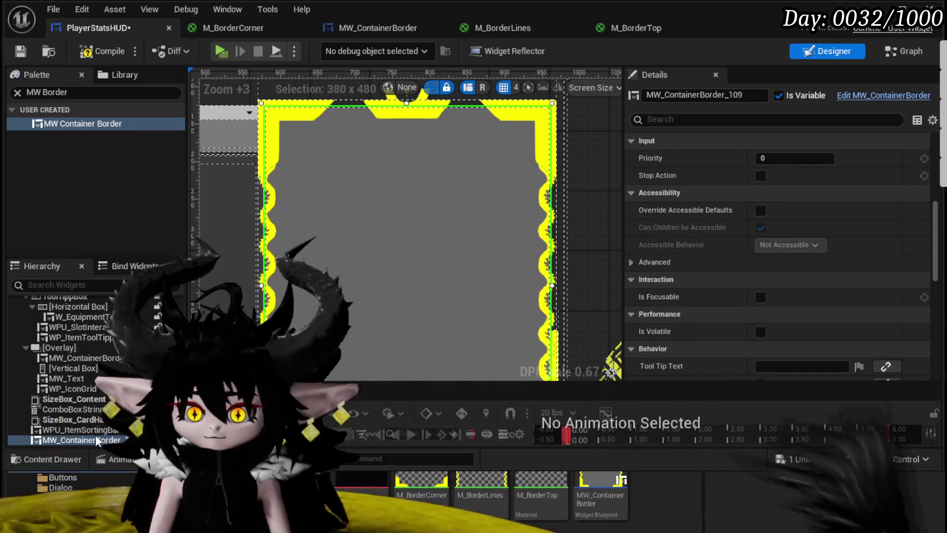
pyautogui.rightClick(224, 191)
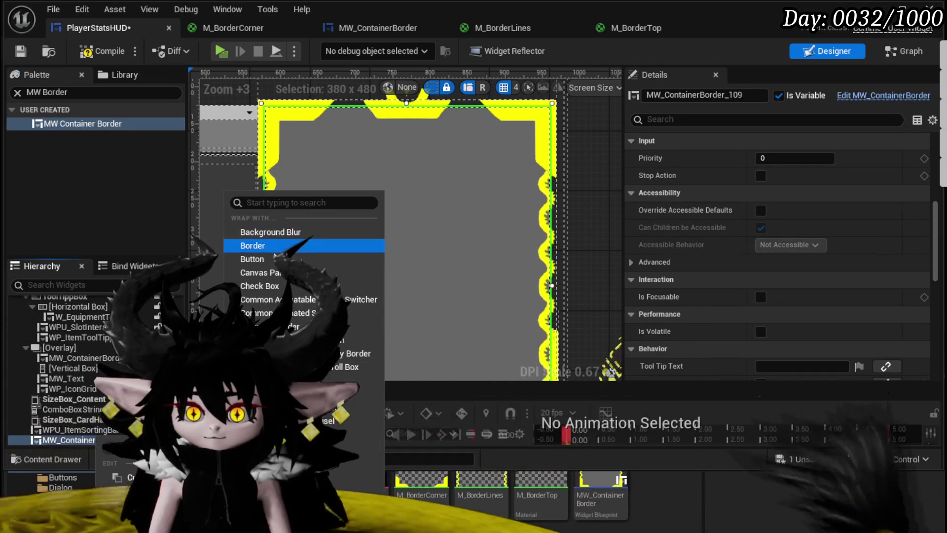
pyautogui.scroll(-4, 433, 232)
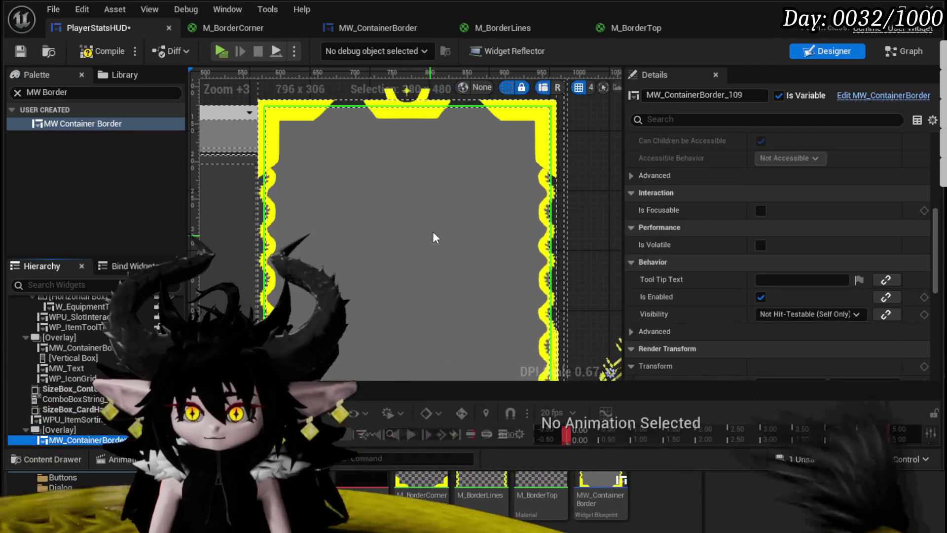
pyautogui.click(416, 342)
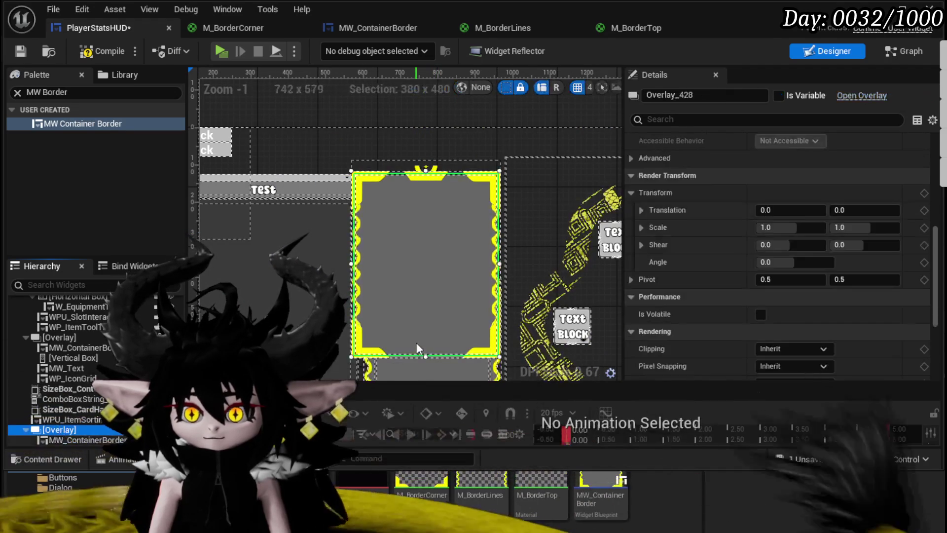
pyautogui.click(423, 357)
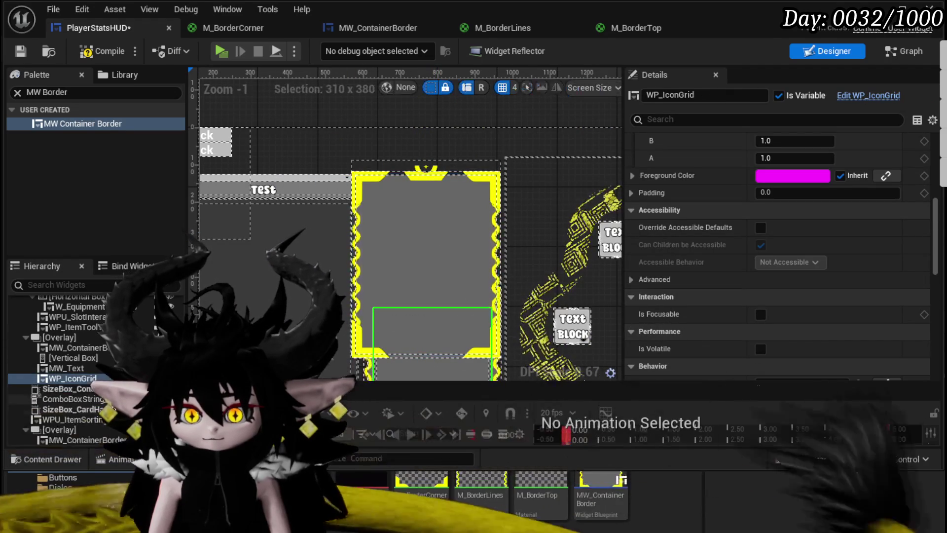
pyautogui.click(425, 358)
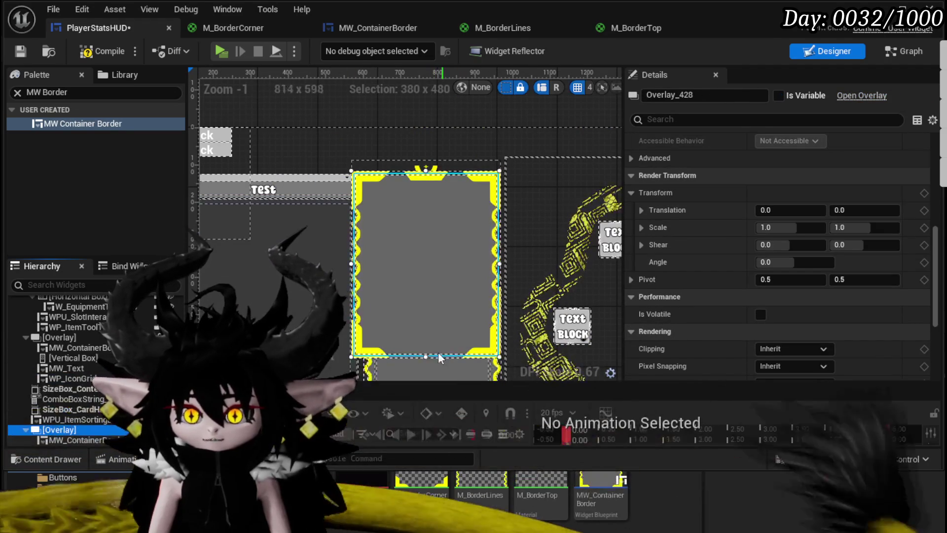
# Step: Drag the container Overlay's edges to shrink it to about 324 x 179, then save
pyautogui.moveTo(426, 357)
pyautogui.mouseDown()
pyautogui.moveTo(430, 246)
pyautogui.moveTo(427, 264)
pyautogui.mouseUp()
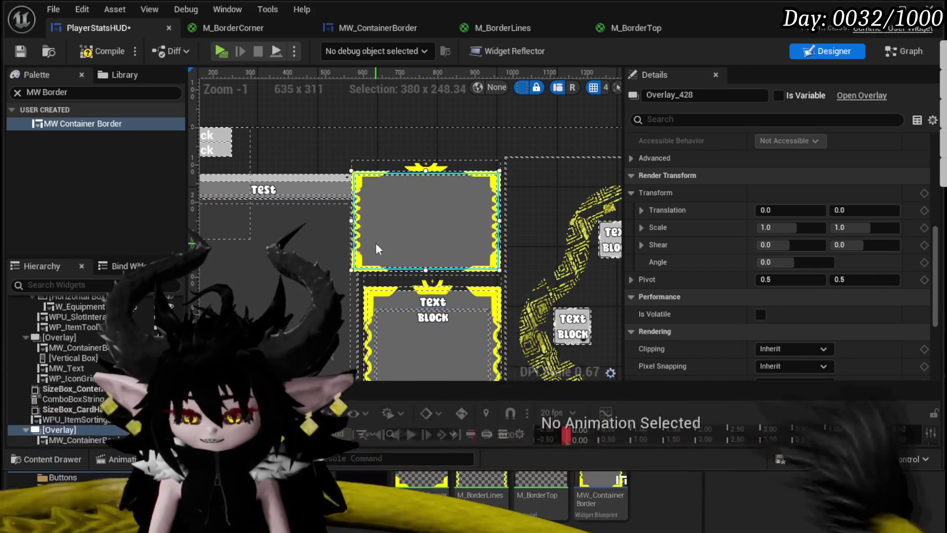
pyautogui.scroll(4, 325, 203)
pyautogui.moveTo(320, 186)
pyautogui.mouseDown()
pyautogui.moveTo(355, 188)
pyautogui.moveTo(341, 188)
pyautogui.mouseUp()
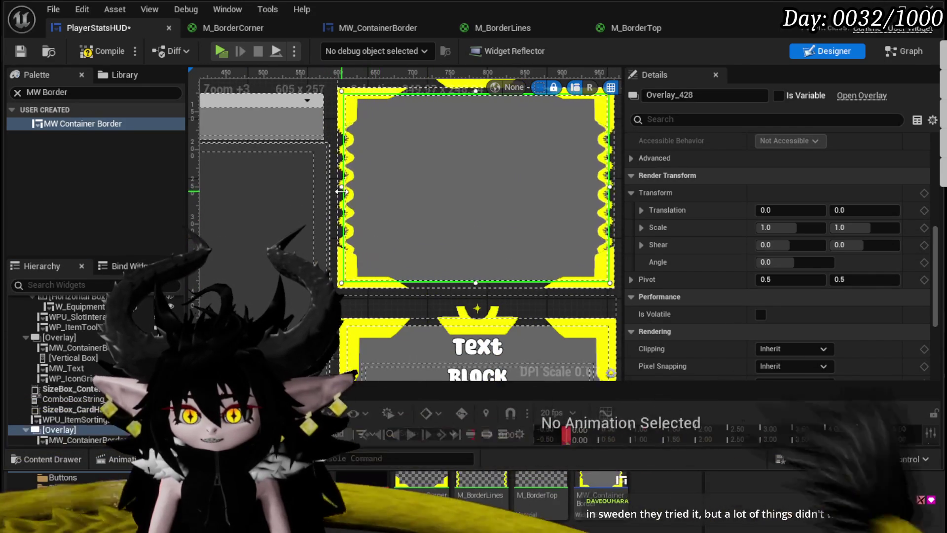
pyautogui.moveTo(528, 231)
pyautogui.mouseDown()
pyautogui.moveTo(469, 232)
pyautogui.moveTo(511, 233)
pyautogui.mouseUp()
pyautogui.moveTo(387, 134)
pyautogui.mouseDown()
pyautogui.moveTo(385, 228)
pyautogui.moveTo(387, 173)
pyautogui.mouseUp()
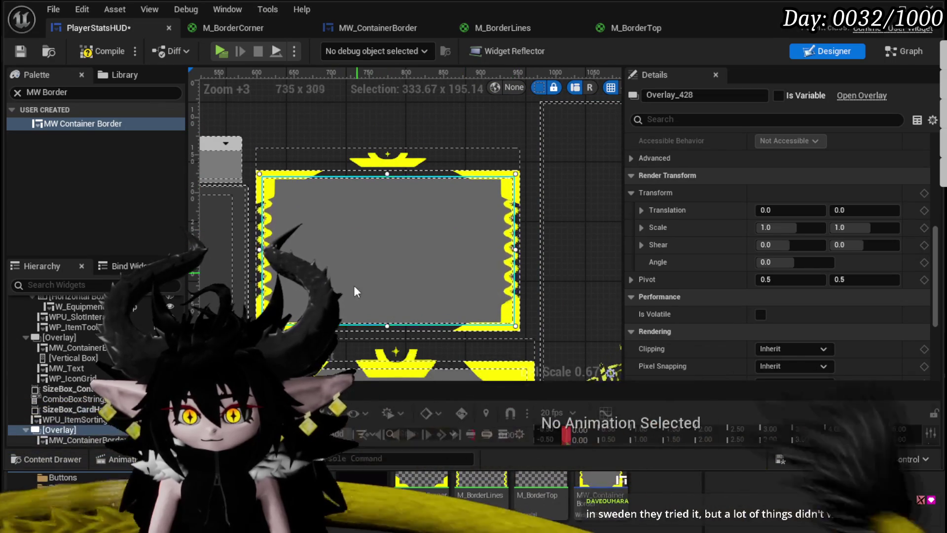
pyautogui.moveTo(387, 330); pyautogui.dragTo(388, 314)
pyautogui.moveTo(515, 244); pyautogui.dragTo(508, 243)
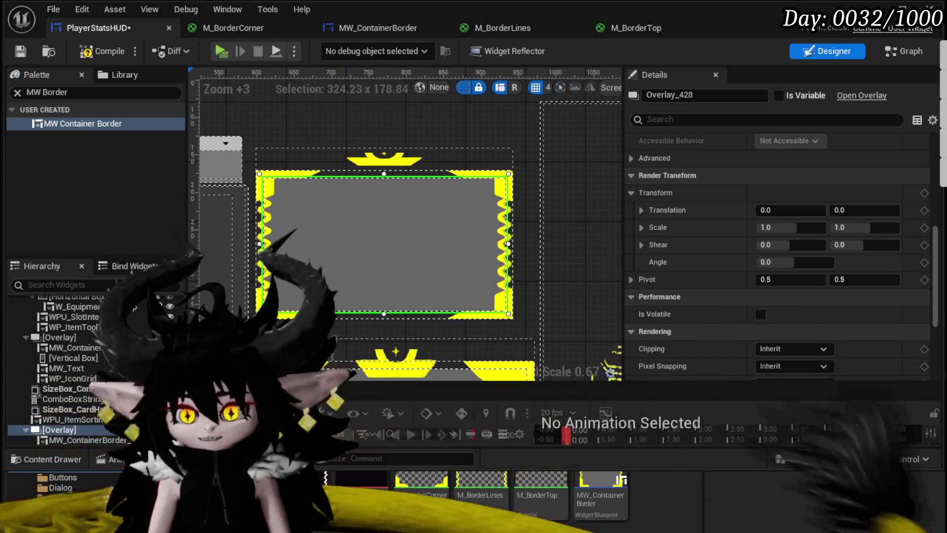
pyautogui.click(27, 50)
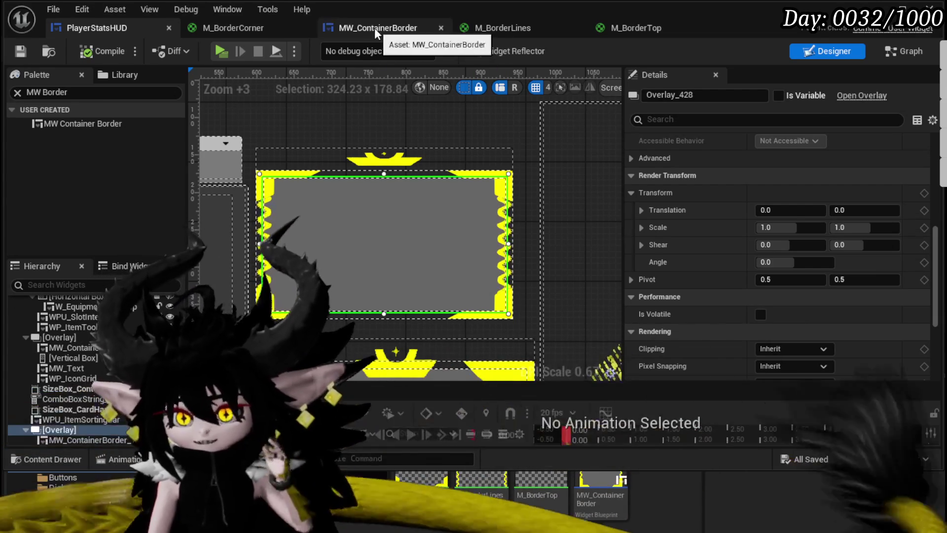
# Step: Open MW_ContainerBorder and expand the Size Box hierarchy to select the innermost border
pyautogui.click(375, 28)
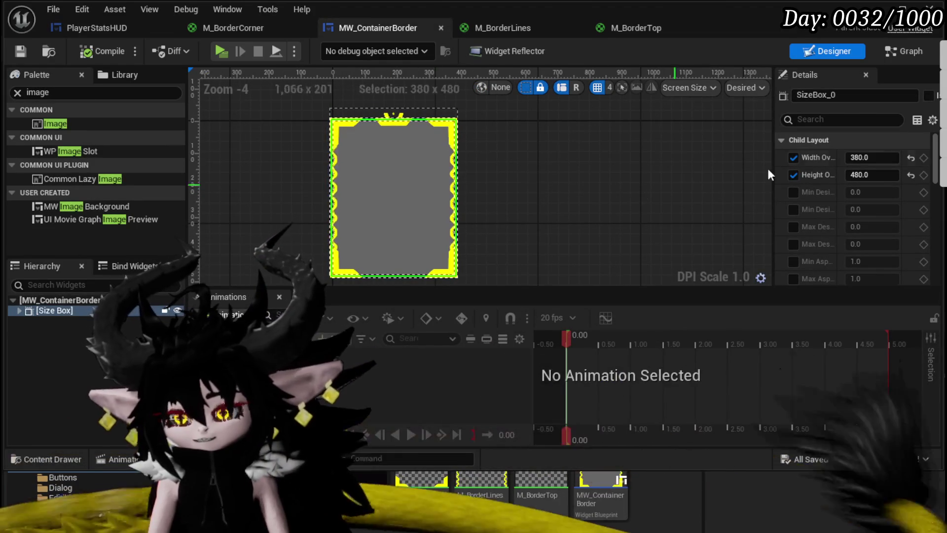
pyautogui.click(19, 310)
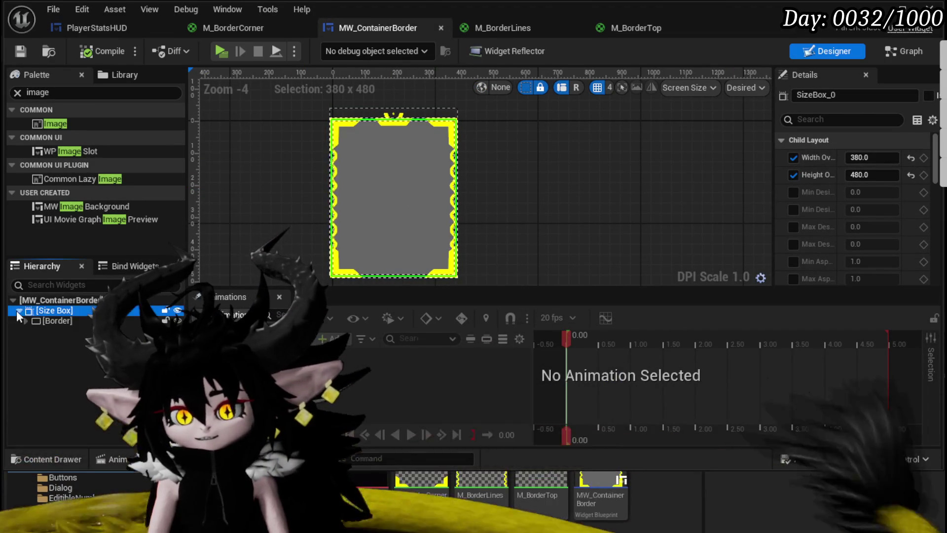
pyautogui.click(26, 321)
pyautogui.click(32, 331)
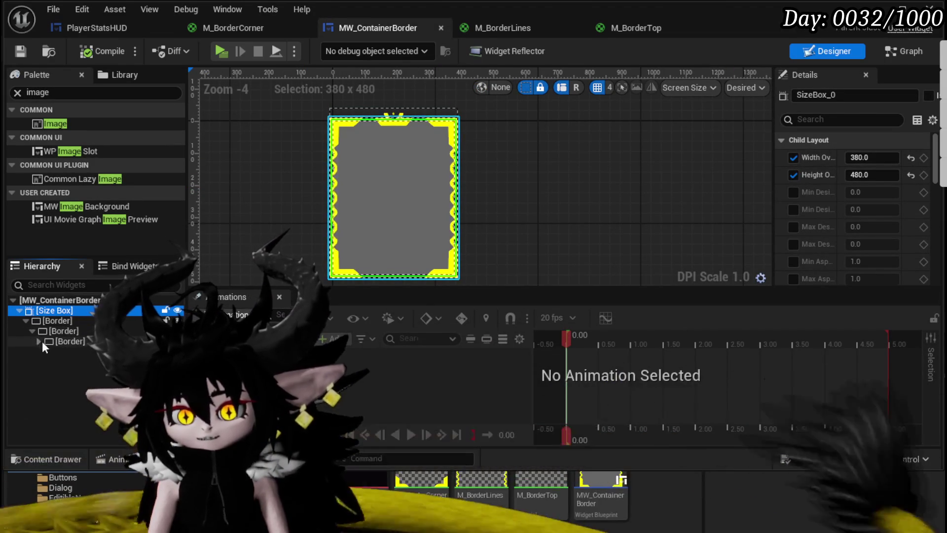
pyautogui.click(43, 341)
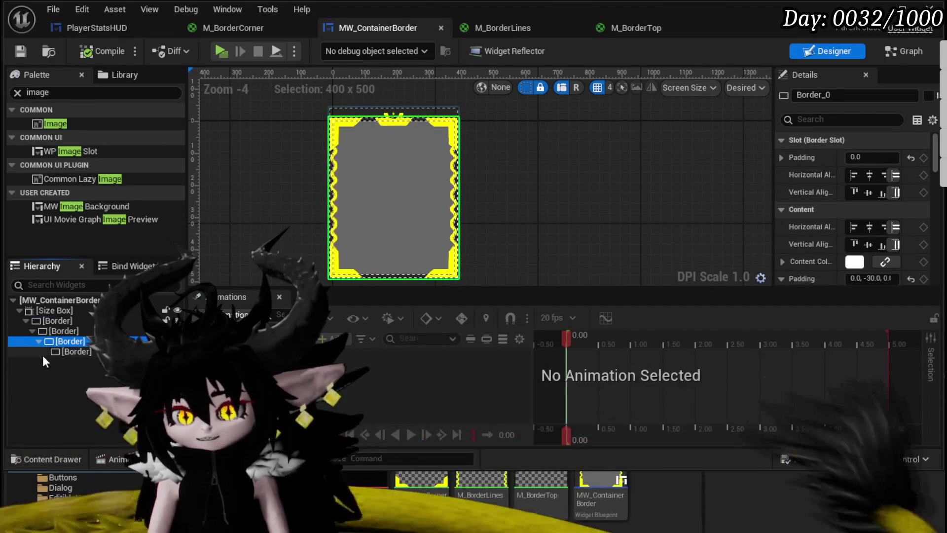
pyautogui.click(75, 352)
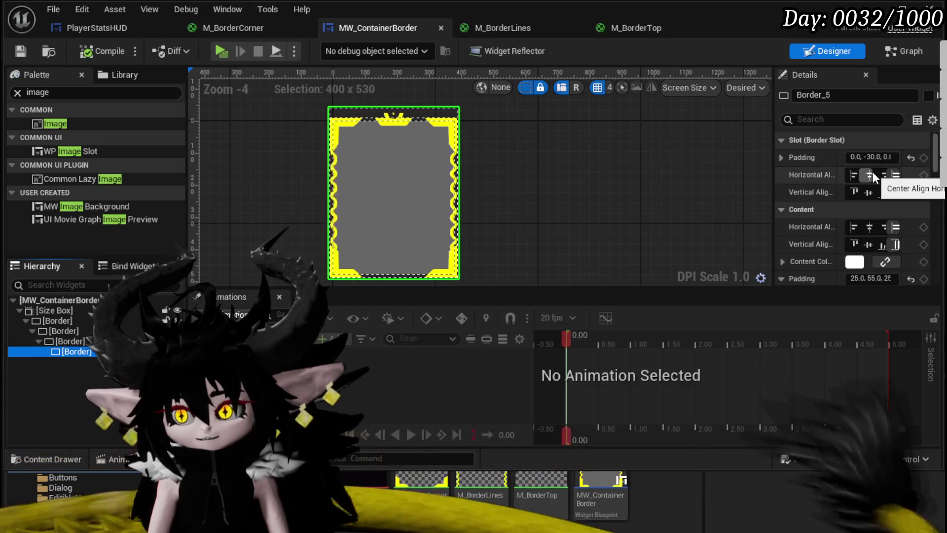
# Step: Center the innermost border in its slot; center its content horizontally and fill vertically
pyautogui.click(872, 189)
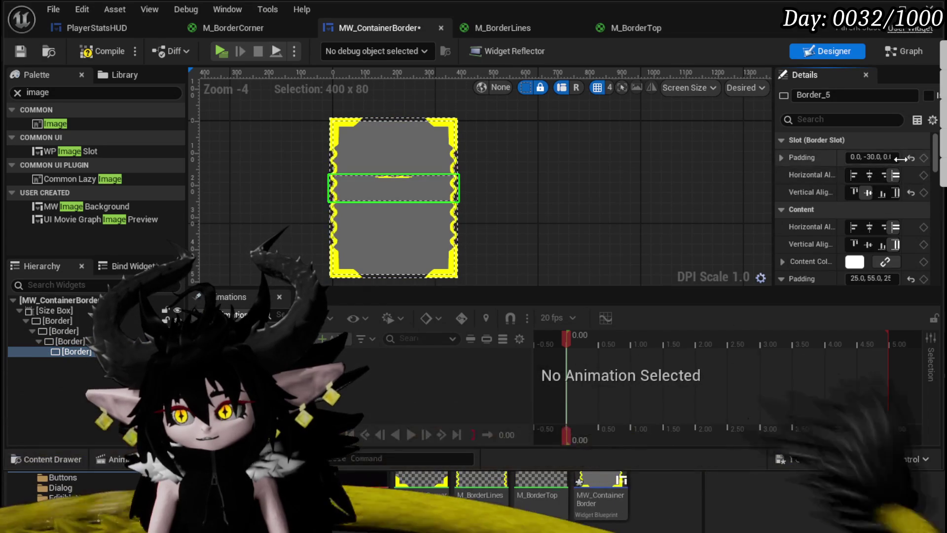
pyautogui.moveTo(772, 136); pyautogui.dragTo(620, 138)
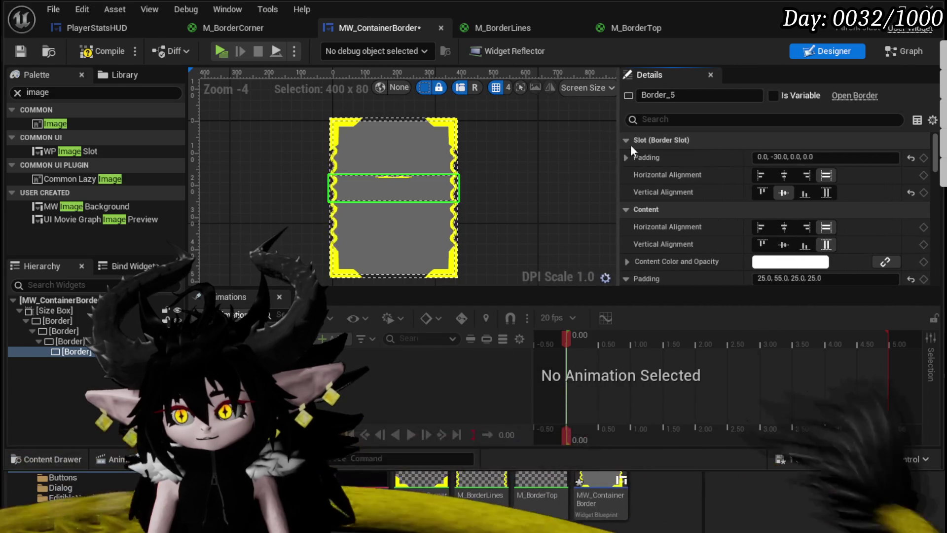
pyautogui.click(789, 174)
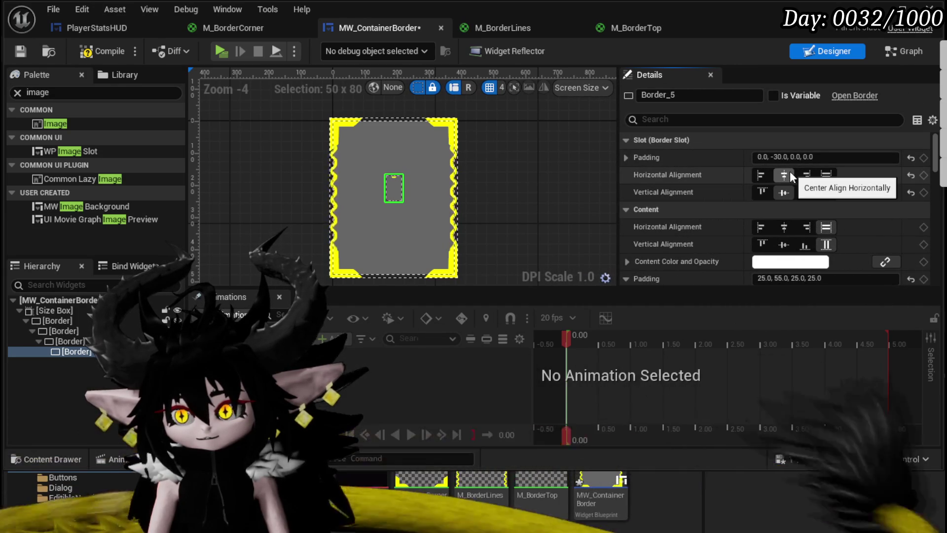
pyautogui.scroll(-3, 892, 183)
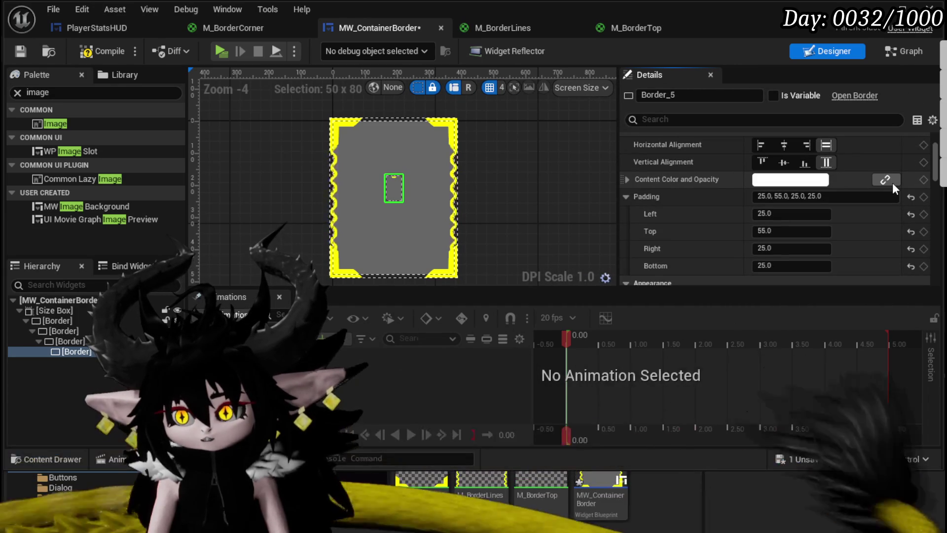
pyautogui.scroll(-3, 893, 183)
pyautogui.scroll(-5, 893, 182)
pyautogui.scroll(8, 892, 183)
pyautogui.scroll(3, 893, 182)
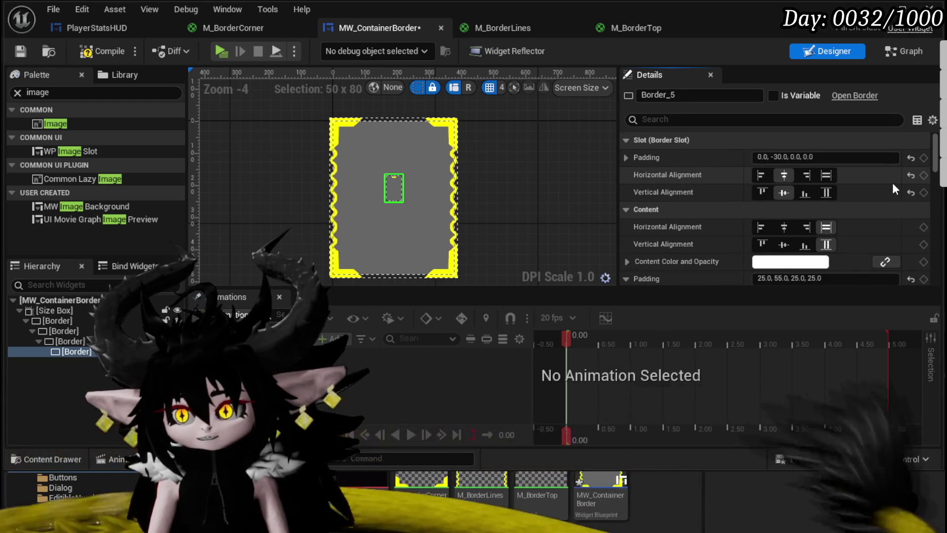
pyautogui.scroll(-2, 644, 211)
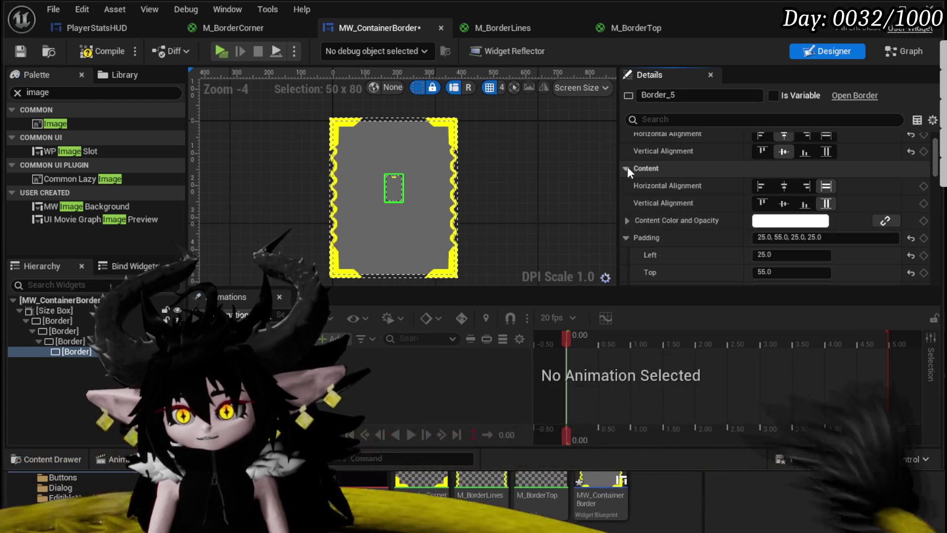
pyautogui.click(785, 186)
pyautogui.click(826, 204)
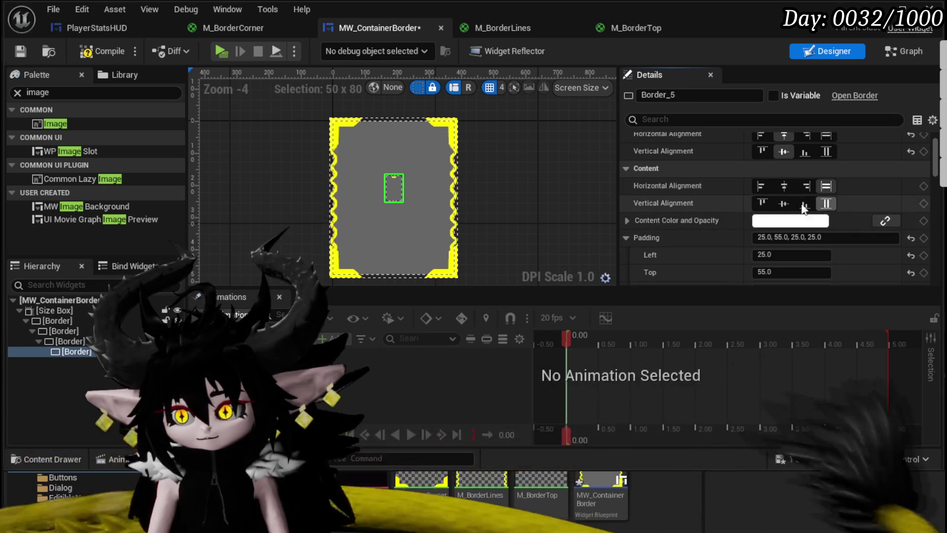
# Step: Stretch the inner border to Fill both ways, then compile and save MW_ContainerBorder
pyautogui.scroll(-2, 710, 210)
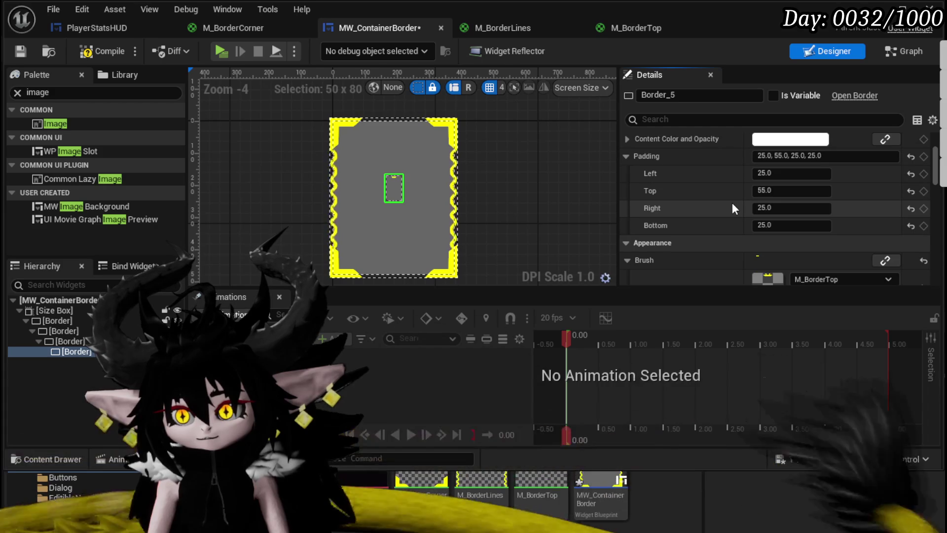
pyautogui.scroll(-3, 732, 207)
pyautogui.scroll(-8, 731, 207)
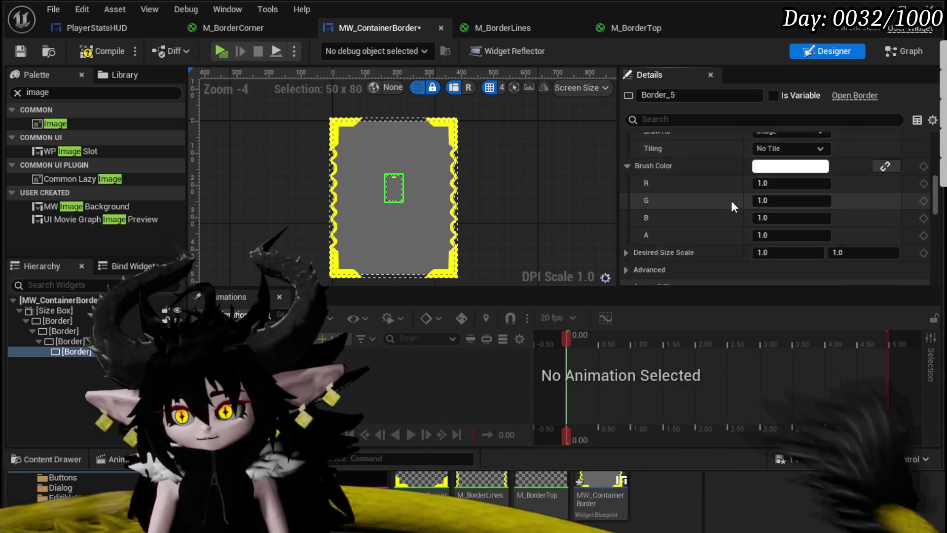
pyautogui.scroll(-10, 732, 200)
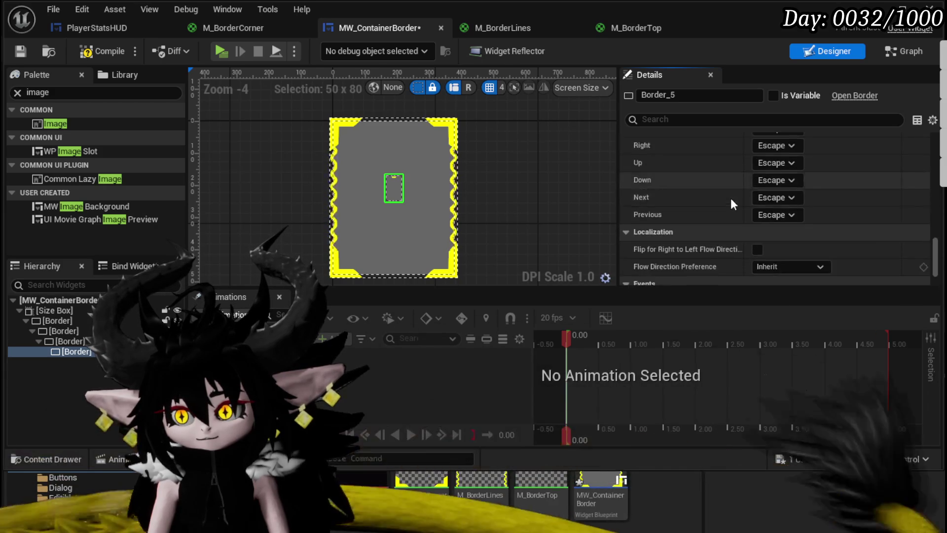
pyautogui.scroll(15, 731, 196)
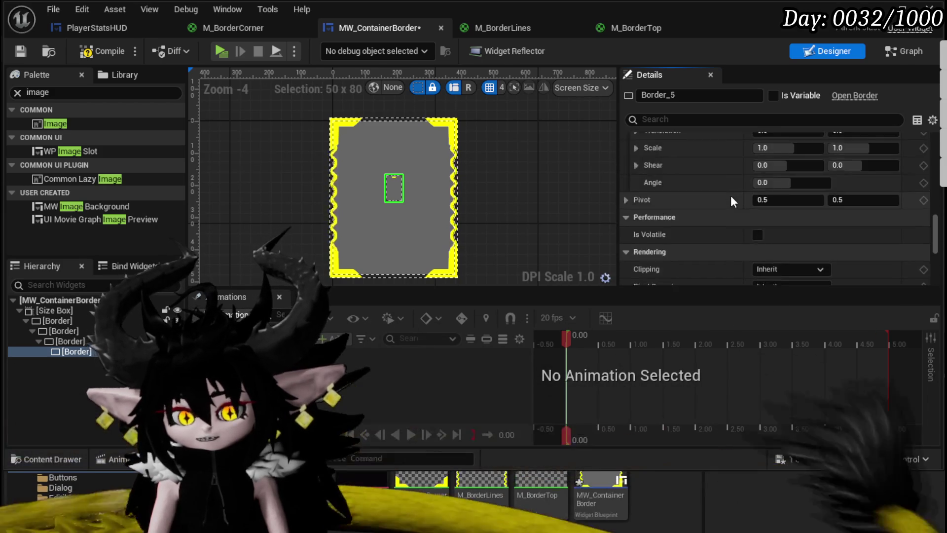
pyautogui.scroll(10, 731, 196)
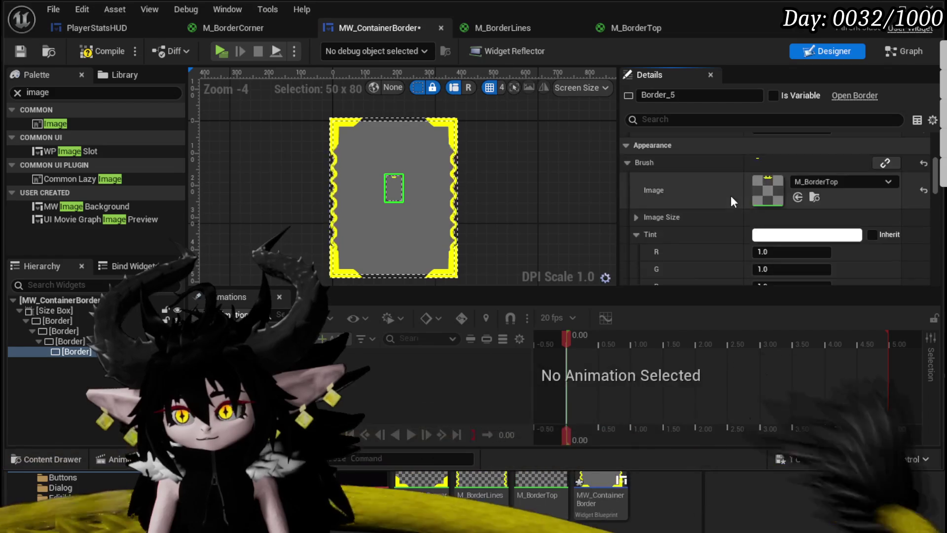
pyautogui.click(828, 174)
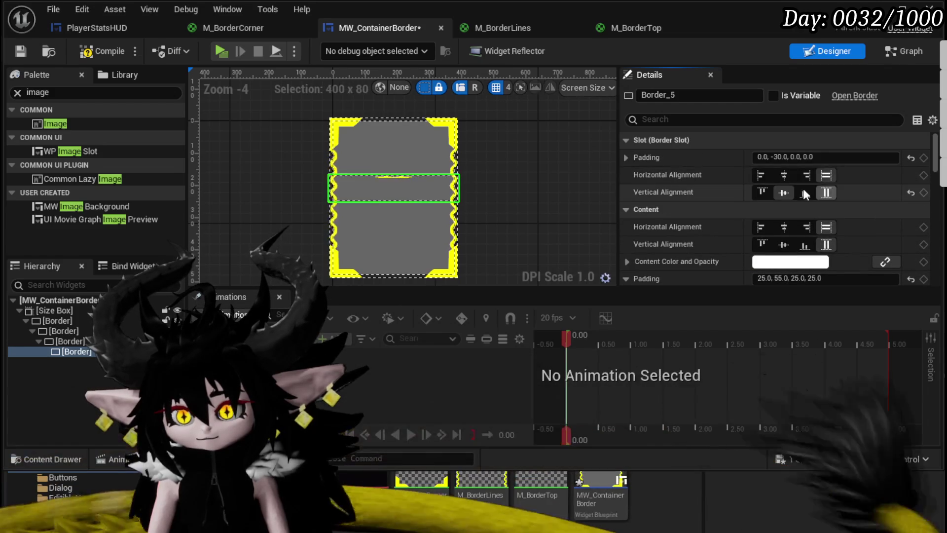
pyautogui.click(825, 192)
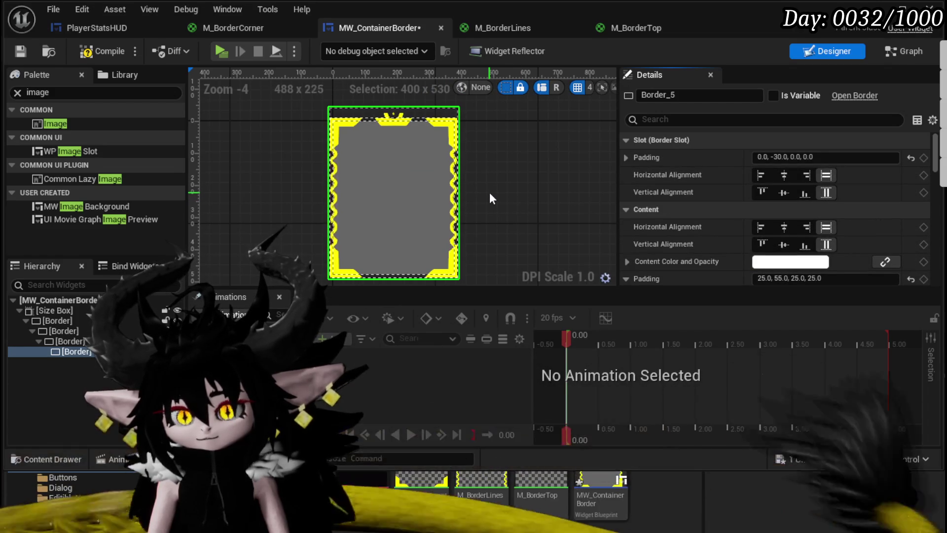
pyautogui.click(70, 311)
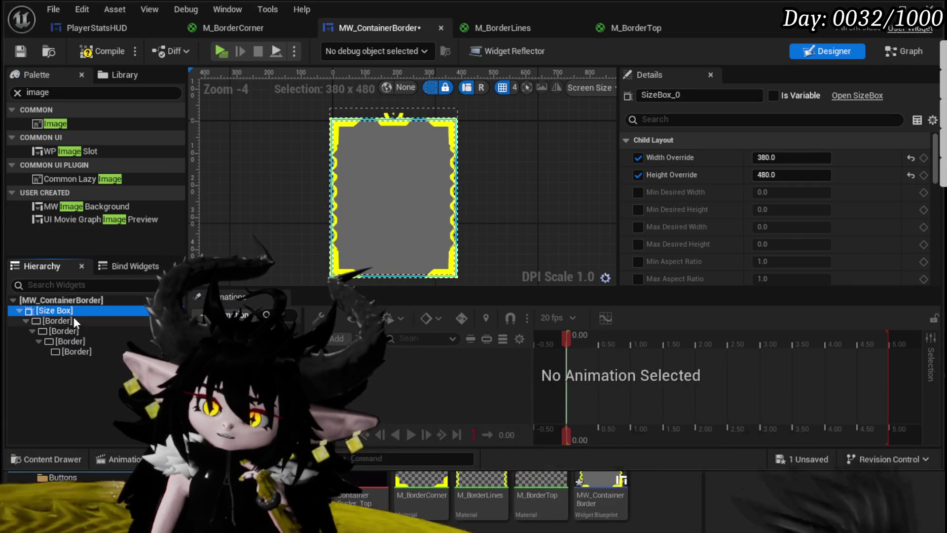
pyautogui.click(69, 321)
pyautogui.click(20, 51)
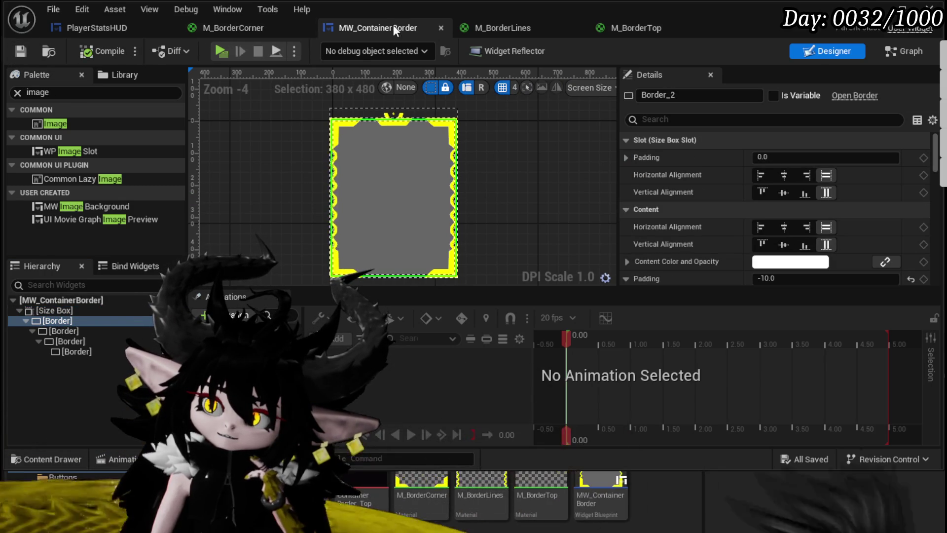
pyautogui.click(81, 28)
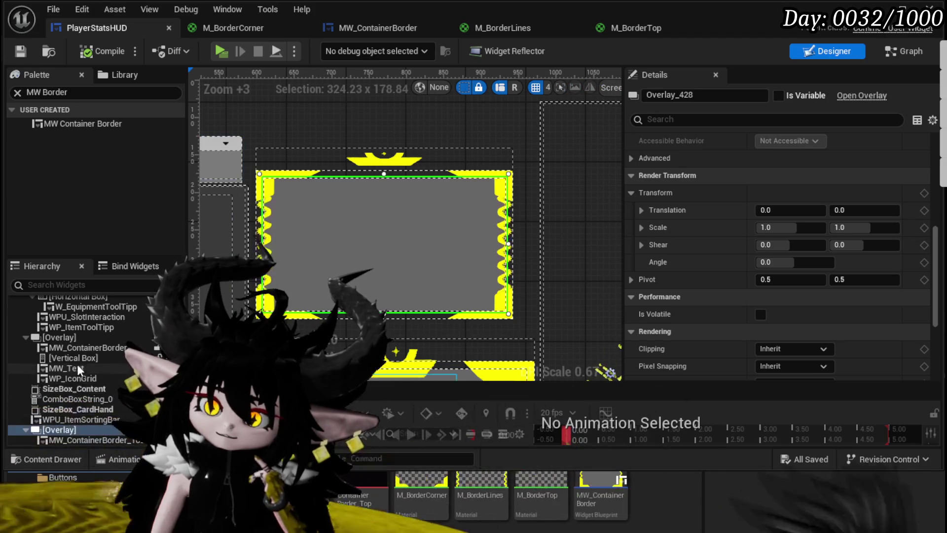
pyautogui.click(503, 227)
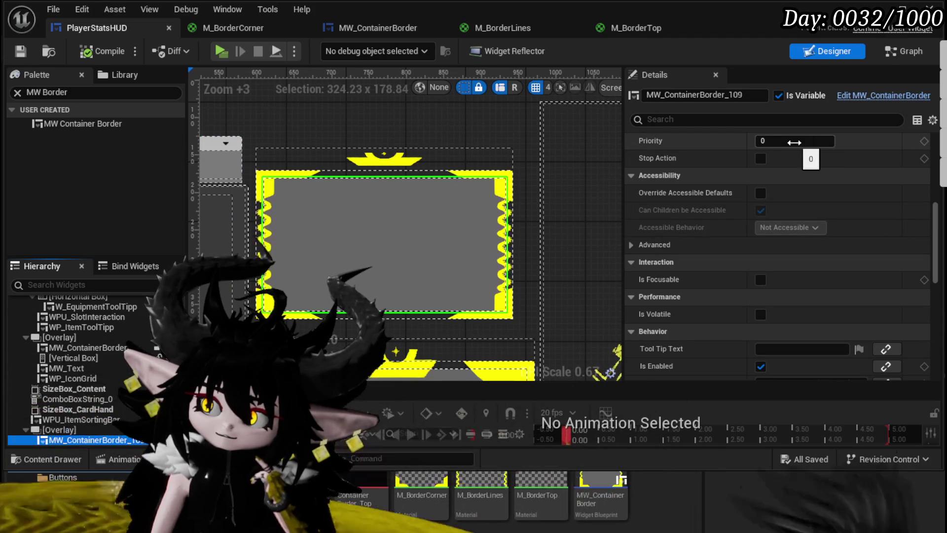
pyautogui.scroll(-2, 794, 143)
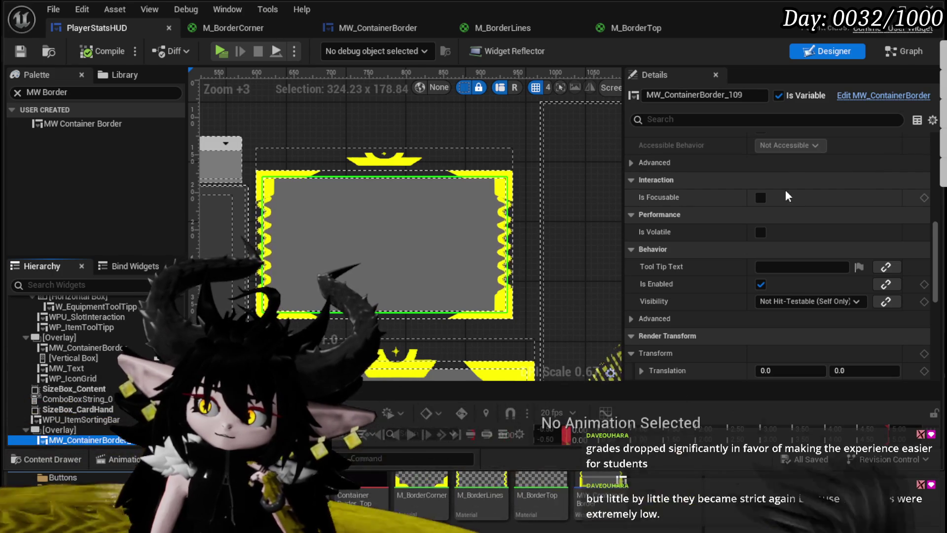
pyautogui.scroll(-2, 786, 189)
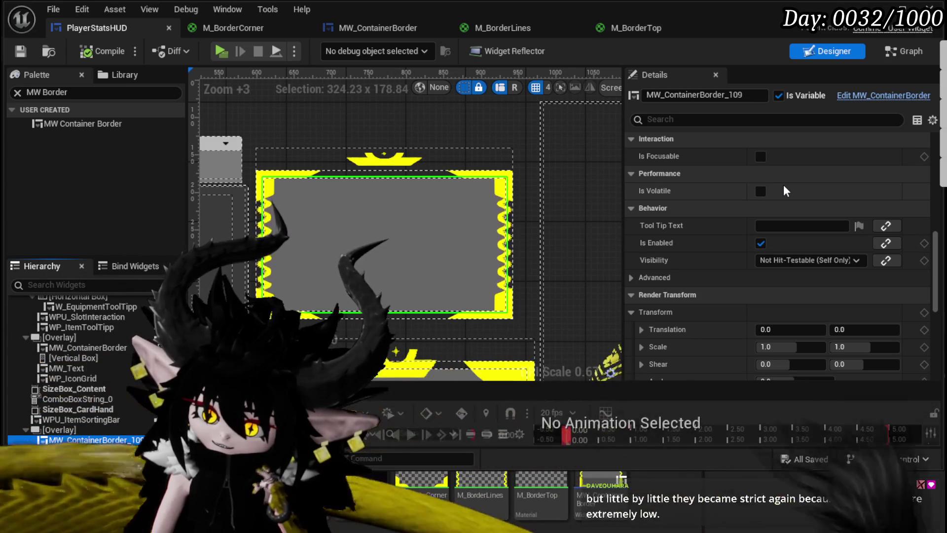
pyautogui.scroll(-3, 778, 182)
pyautogui.scroll(-6, 715, 176)
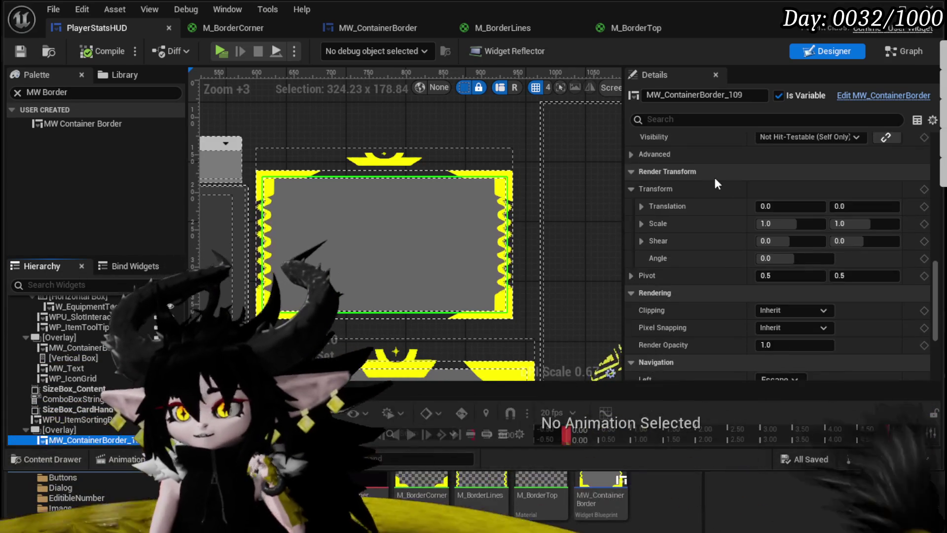
pyautogui.scroll(-5, 716, 180)
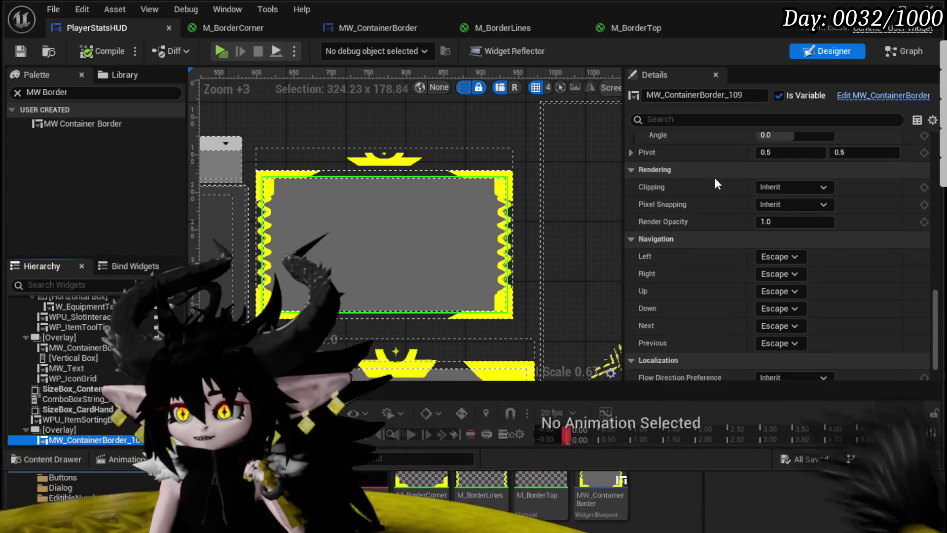
pyautogui.scroll(1, 716, 180)
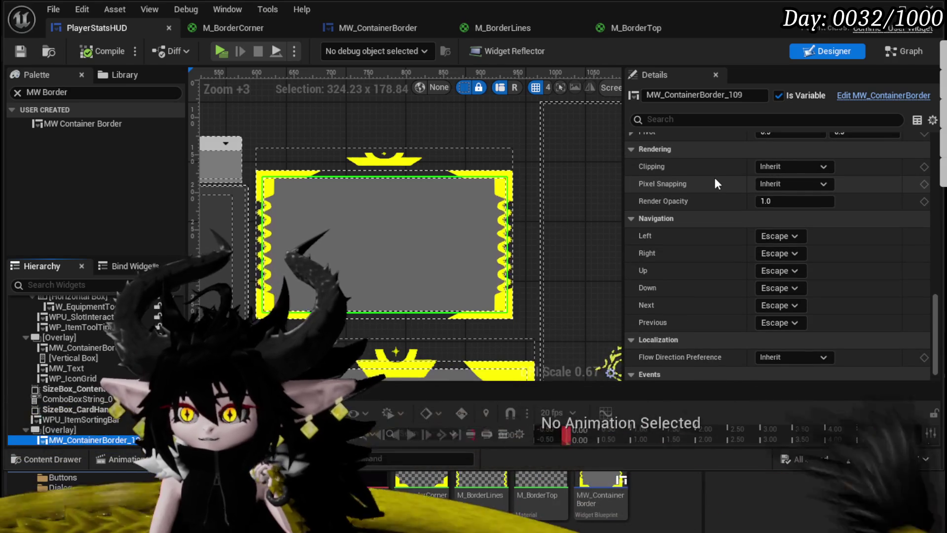
pyautogui.scroll(8, 716, 181)
pyautogui.scroll(18, 716, 184)
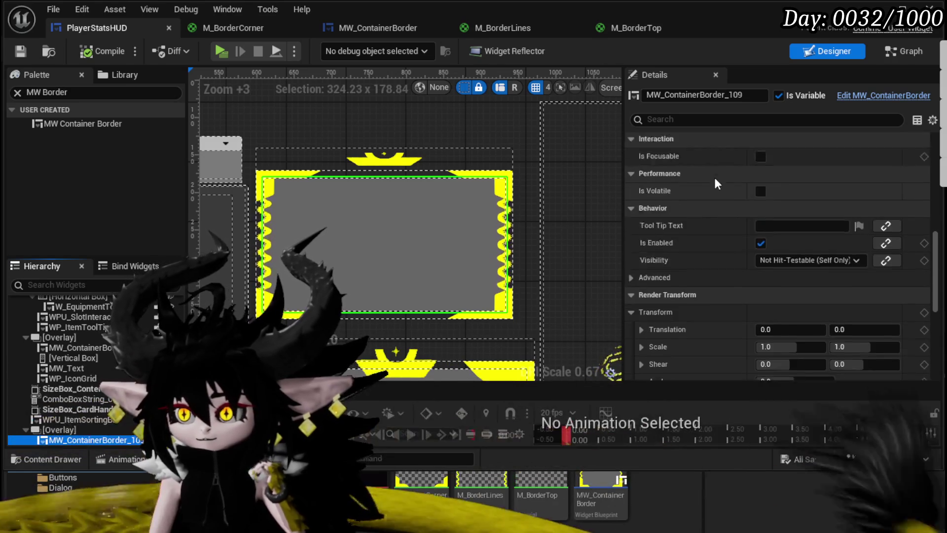
pyautogui.scroll(5, 717, 184)
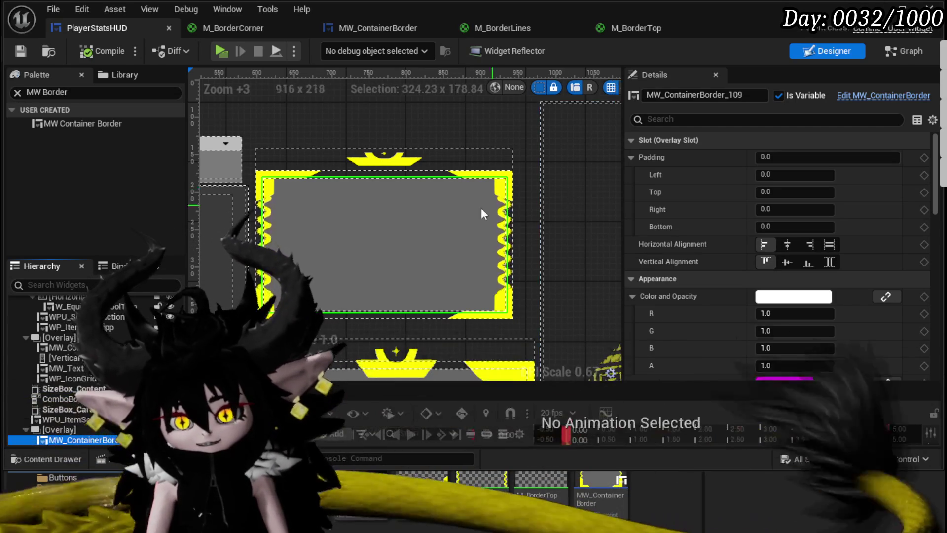
# Step: Compile and save the PlayerStatsHUD widget
pyautogui.scroll(-2, 463, 221)
pyautogui.scroll(-3, 413, 140)
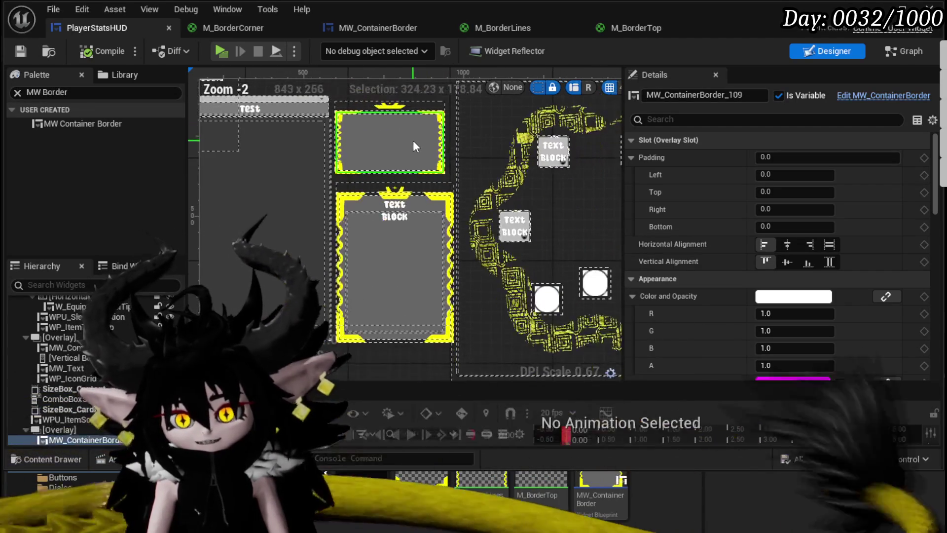
pyautogui.scroll(3, 370, 186)
pyautogui.scroll(1, 369, 182)
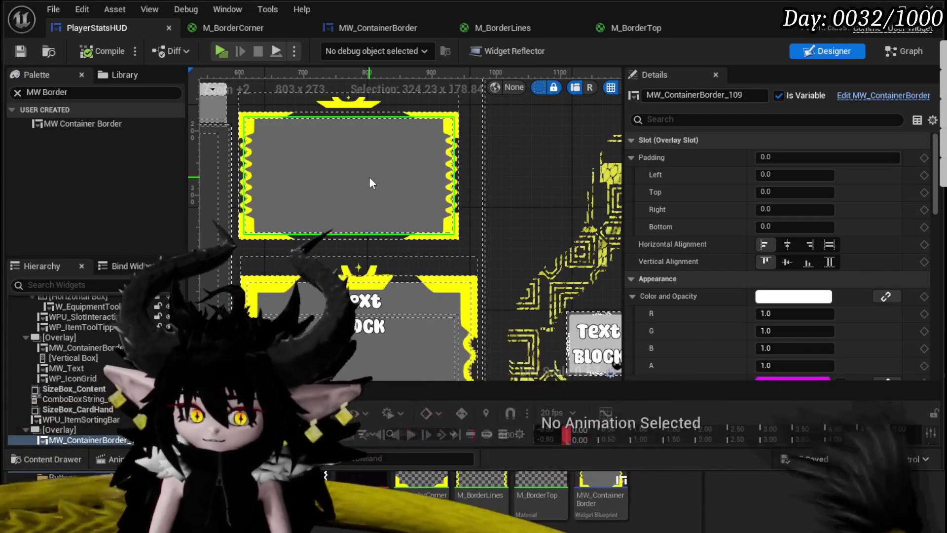
pyautogui.click(368, 175)
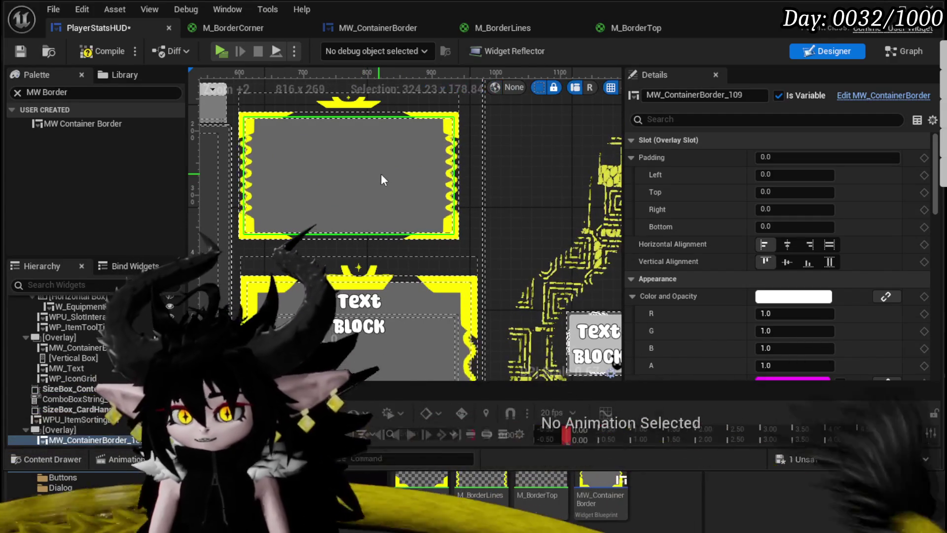
pyautogui.click(87, 55)
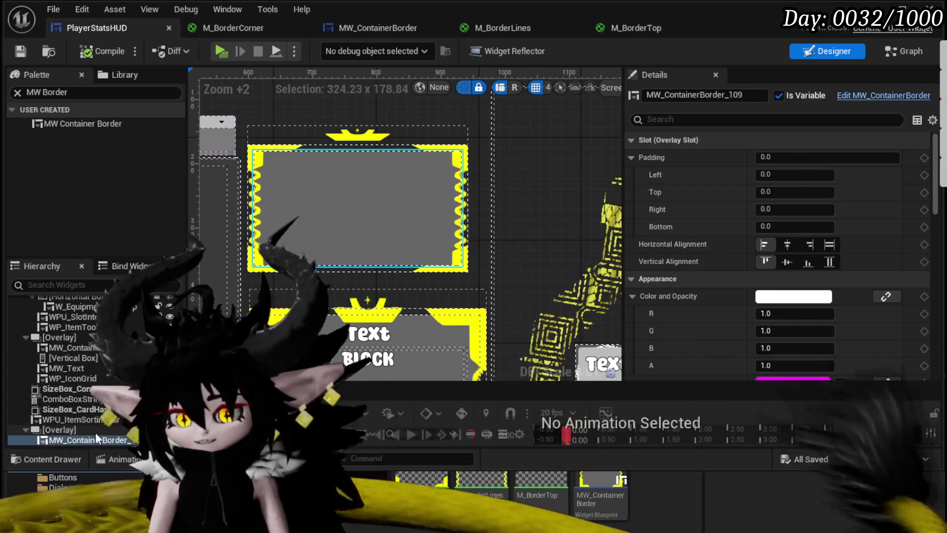
# Step: Select the Overlay holding the container border, then return to the MW_ContainerBorder widget
pyautogui.click(355, 207)
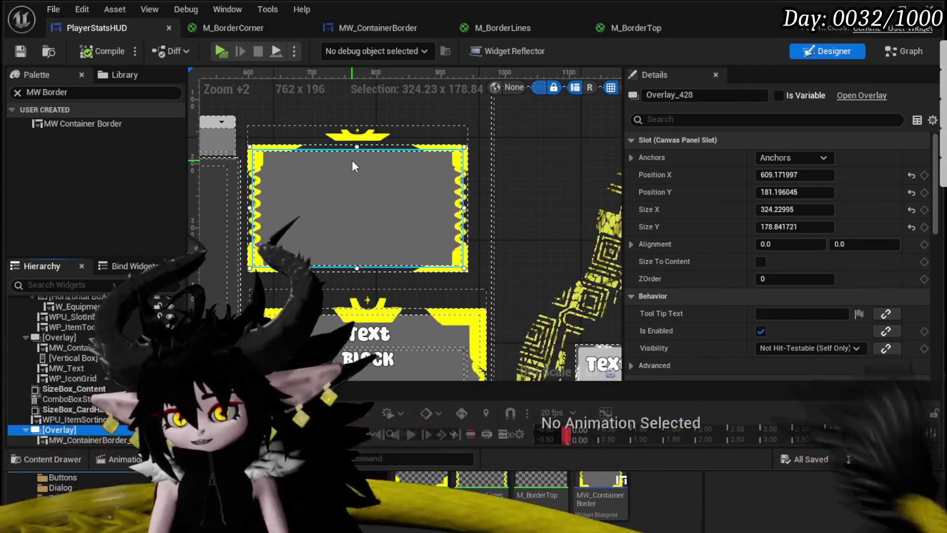
pyautogui.scroll(-2, 357, 163)
pyautogui.moveTo(374, 169)
pyautogui.mouseDown()
pyautogui.moveTo(374, 98)
pyautogui.moveTo(373, 143)
pyautogui.moveTo(370, 121)
pyautogui.mouseUp()
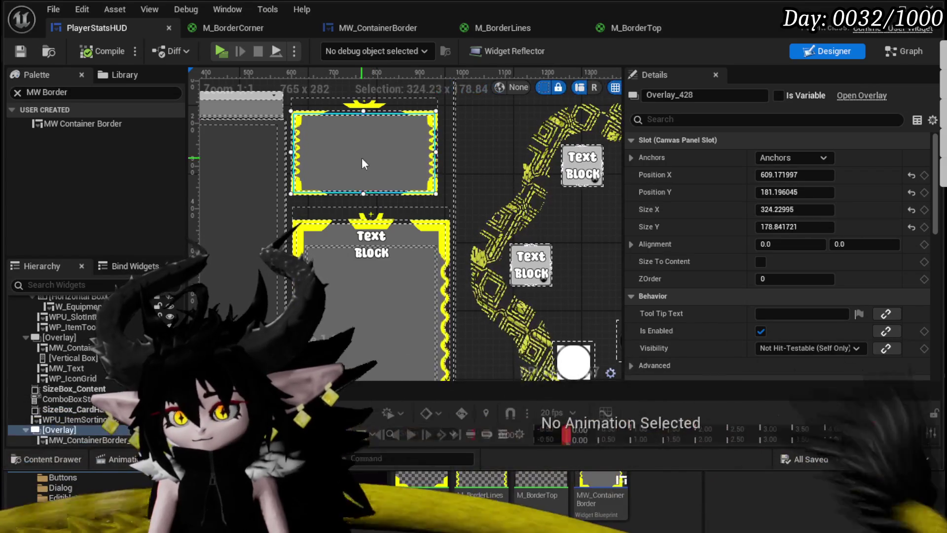
pyautogui.scroll(2, 362, 157)
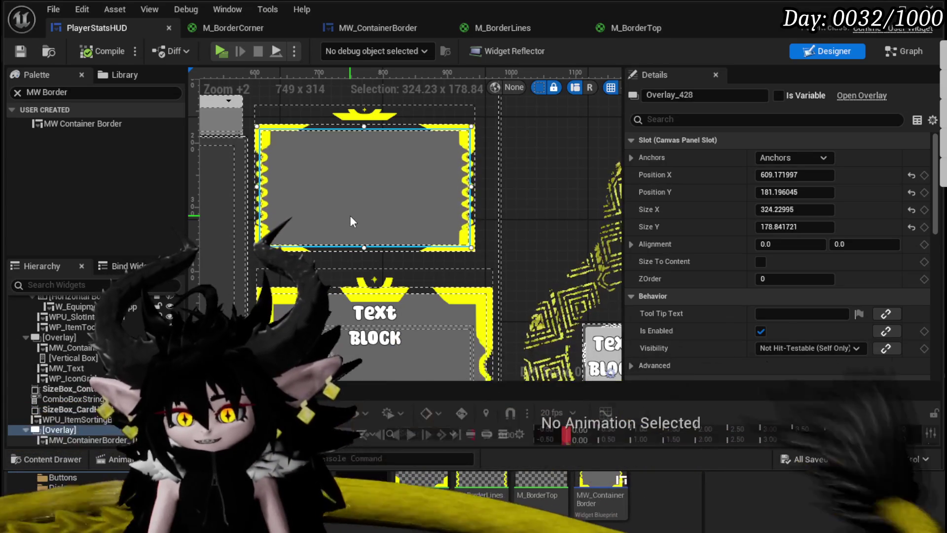
pyautogui.click(351, 217)
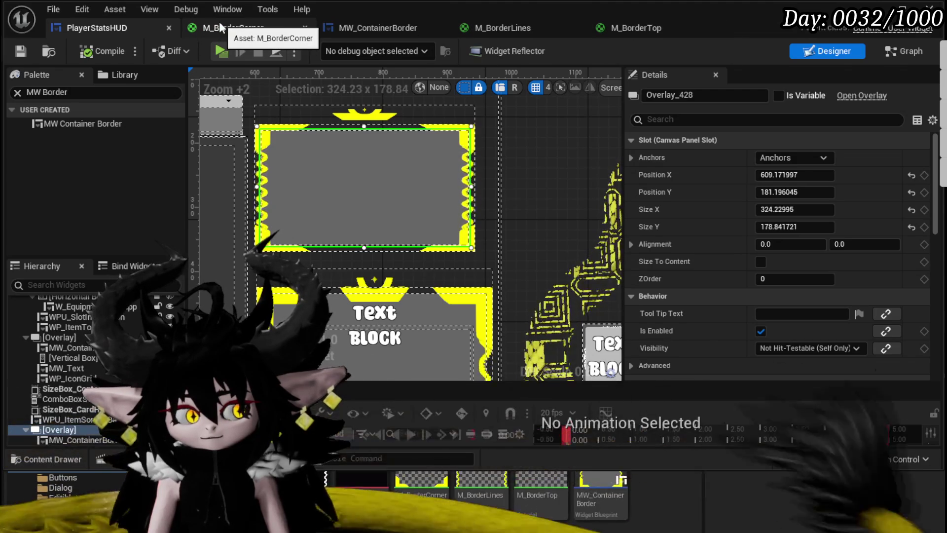
pyautogui.click(371, 30)
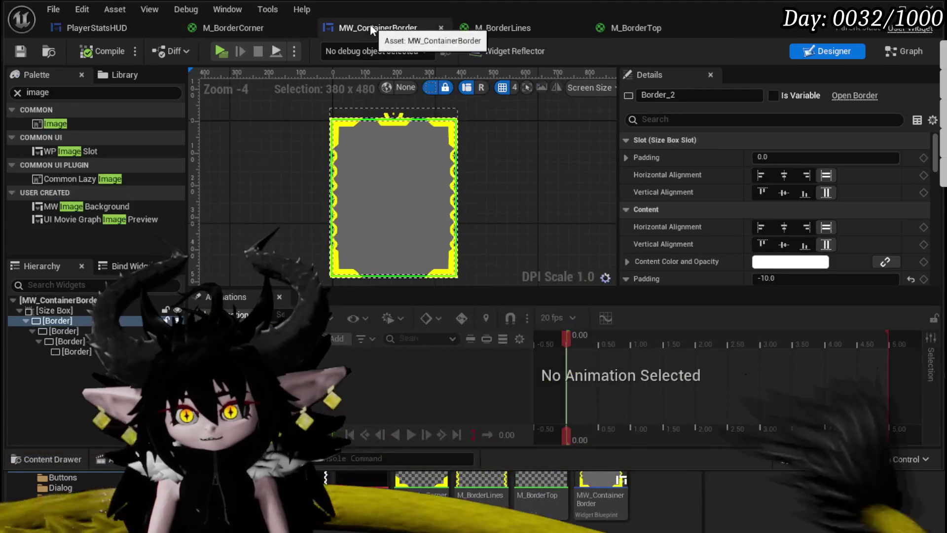
# Step: Select the container border's Size Box and toggle its width and height overrides off and on again
pyautogui.click(50, 311)
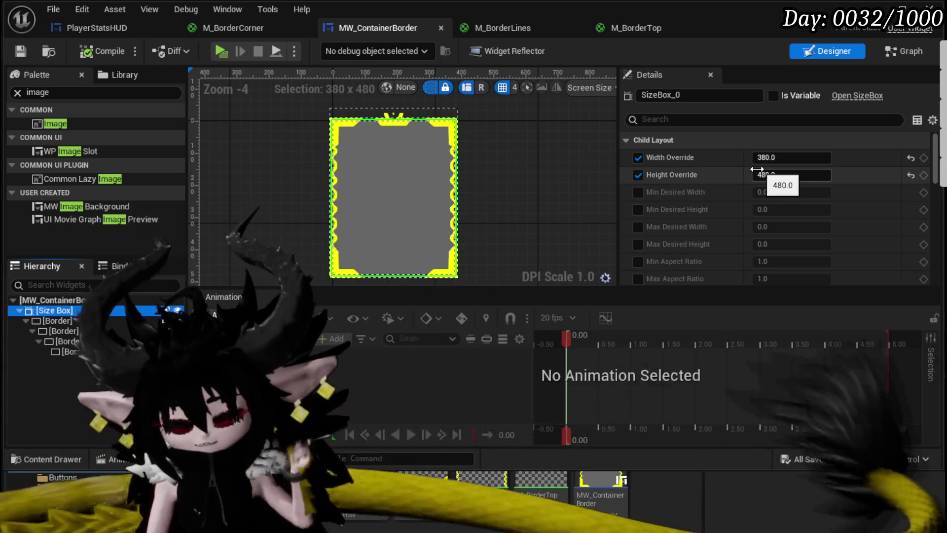
pyautogui.scroll(-3, 732, 164)
pyautogui.scroll(-10, 730, 160)
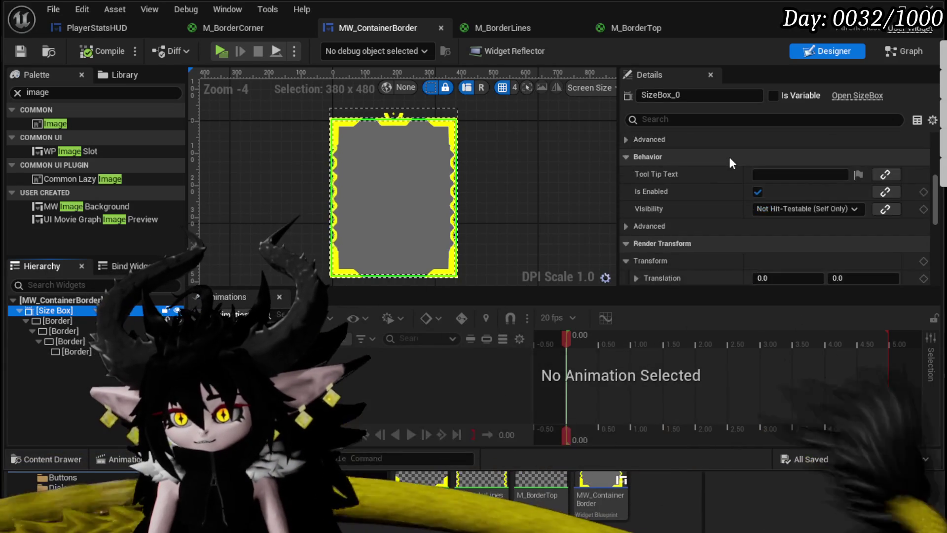
pyautogui.scroll(-8, 730, 159)
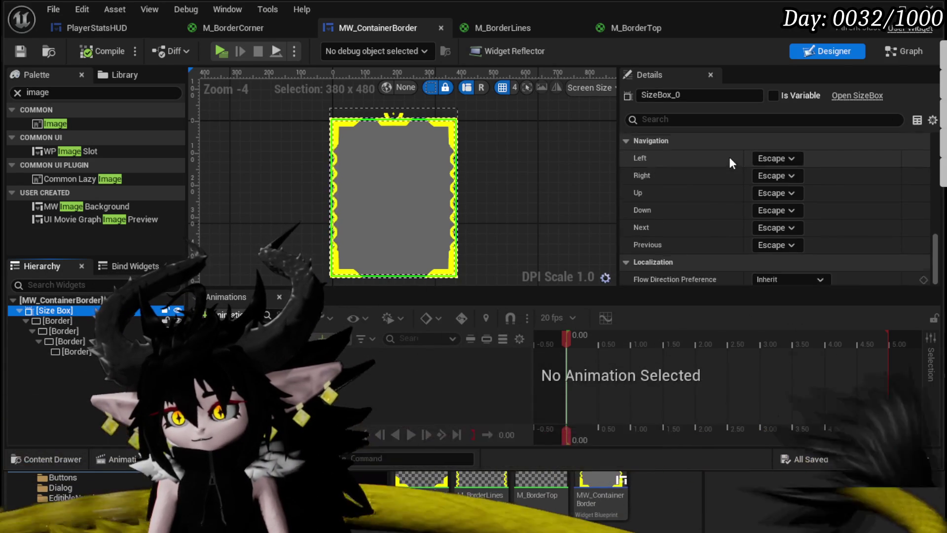
pyautogui.scroll(15, 735, 158)
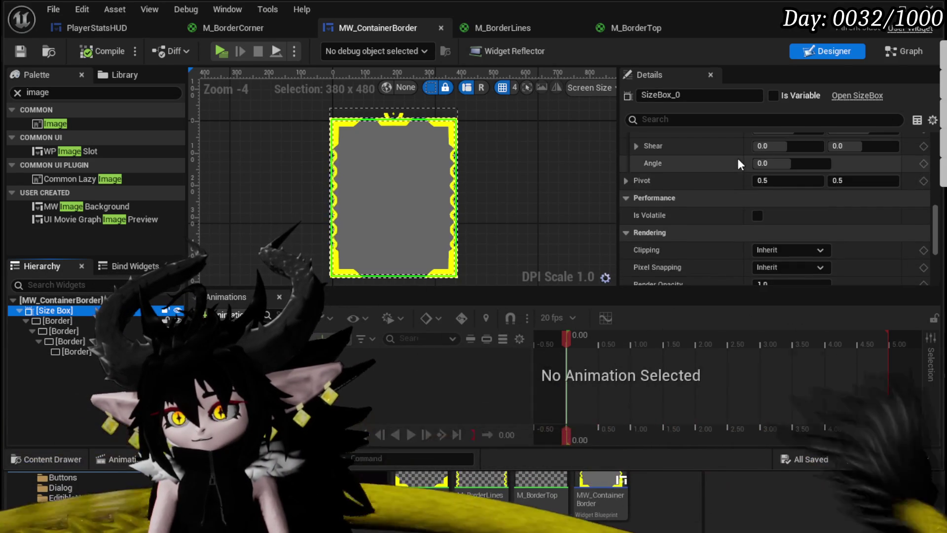
pyautogui.scroll(8, 737, 158)
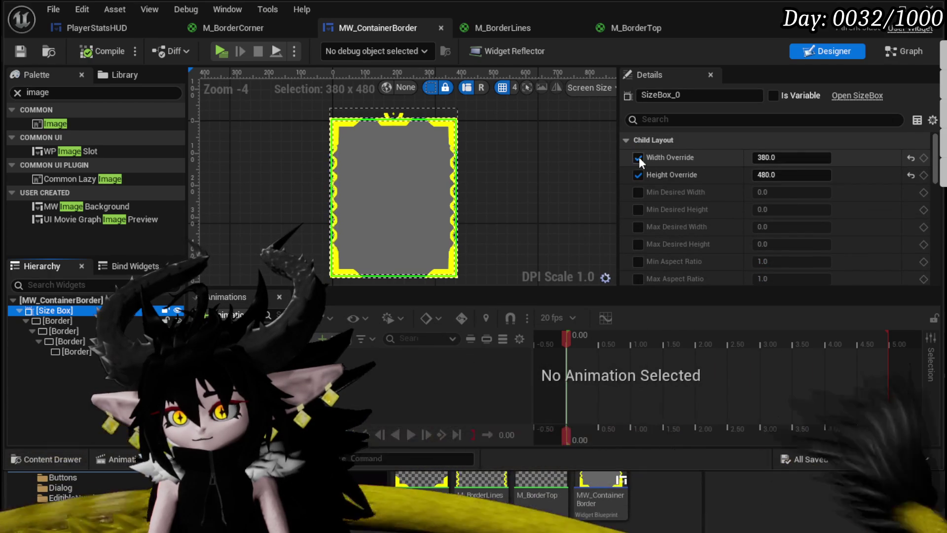
pyautogui.click(638, 157)
pyautogui.click(636, 170)
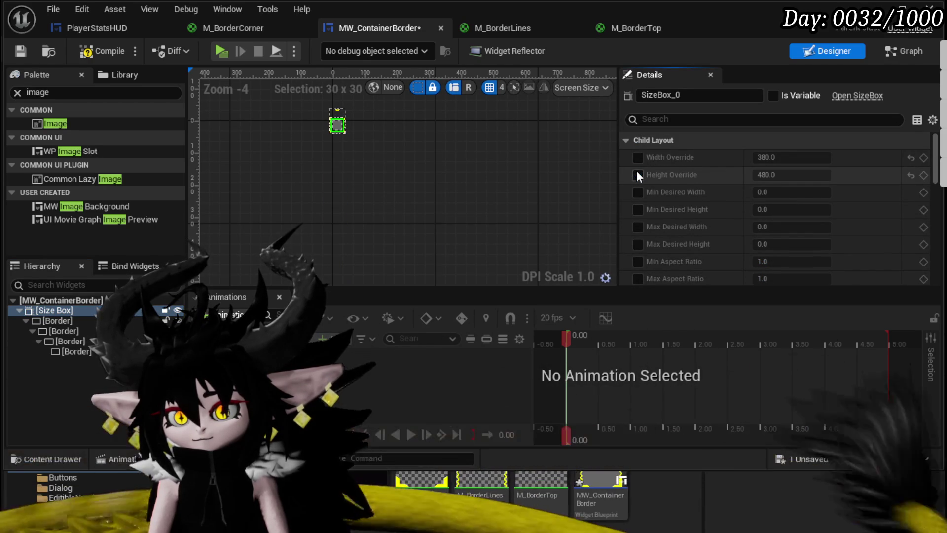
pyautogui.click(637, 173)
pyautogui.click(638, 159)
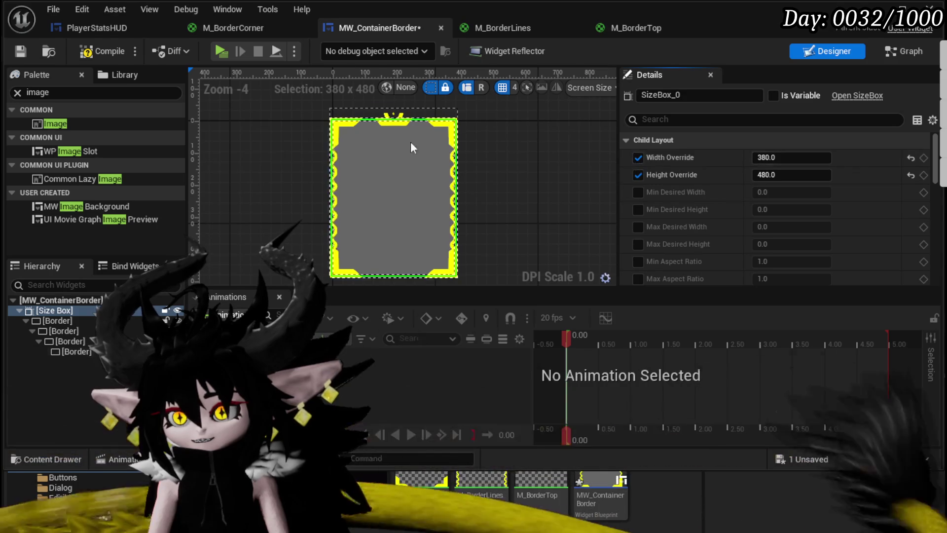
# Step: Inspect the padding of the nested Border layers, comparing the innermost and outer borders
pyautogui.scroll(4, 411, 141)
pyautogui.scroll(-3, 361, 168)
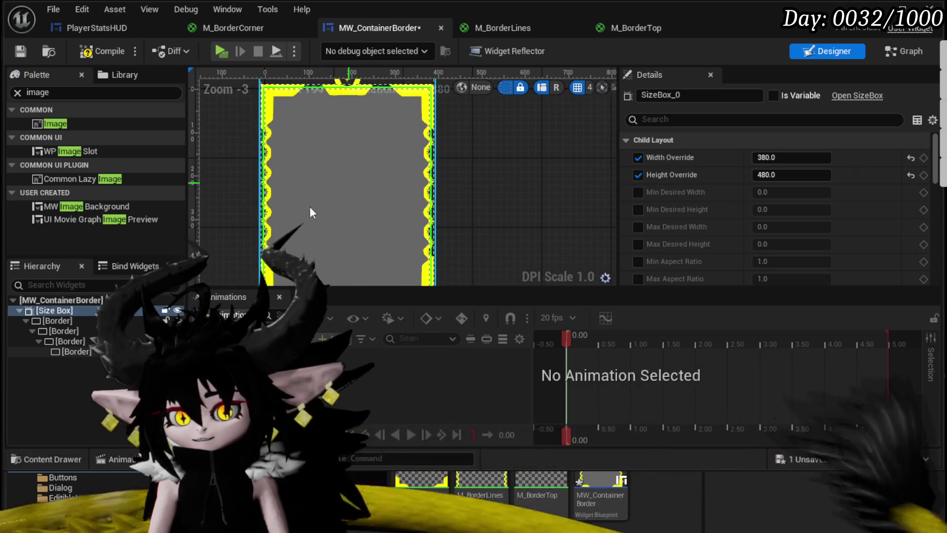
pyautogui.click(75, 341)
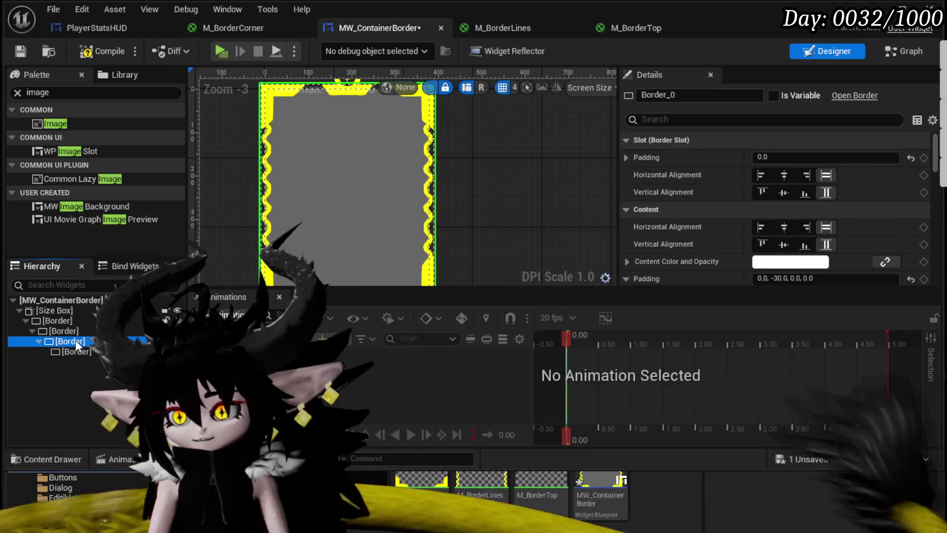
pyautogui.click(82, 351)
pyautogui.click(82, 350)
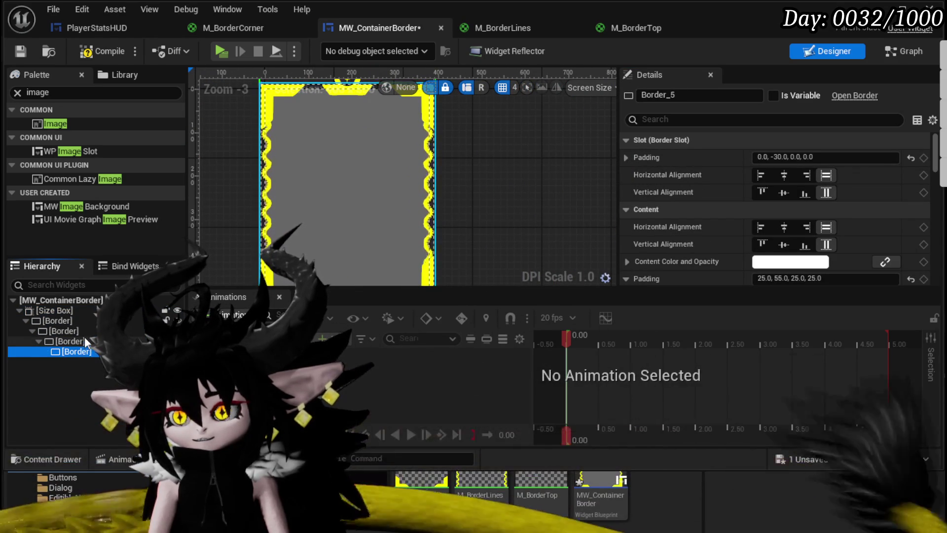
pyautogui.click(80, 324)
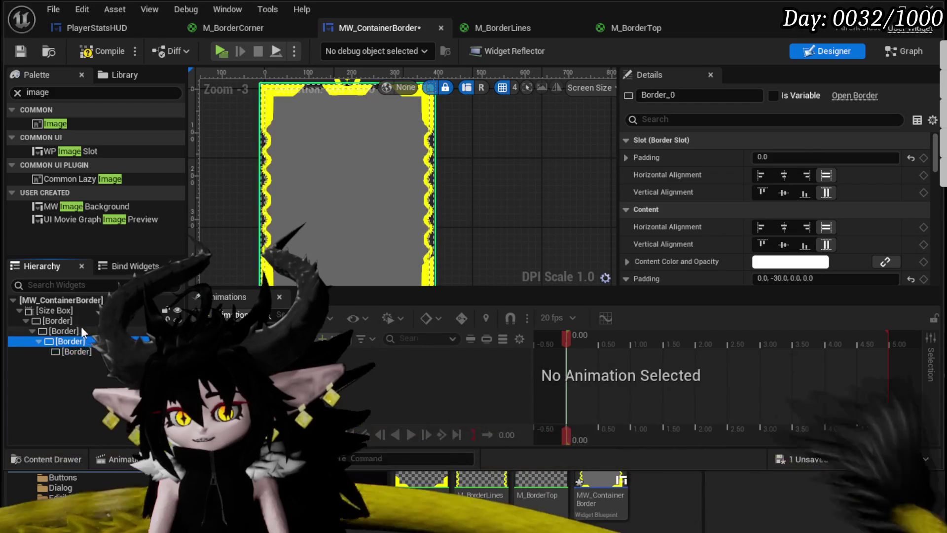
pyautogui.click(79, 352)
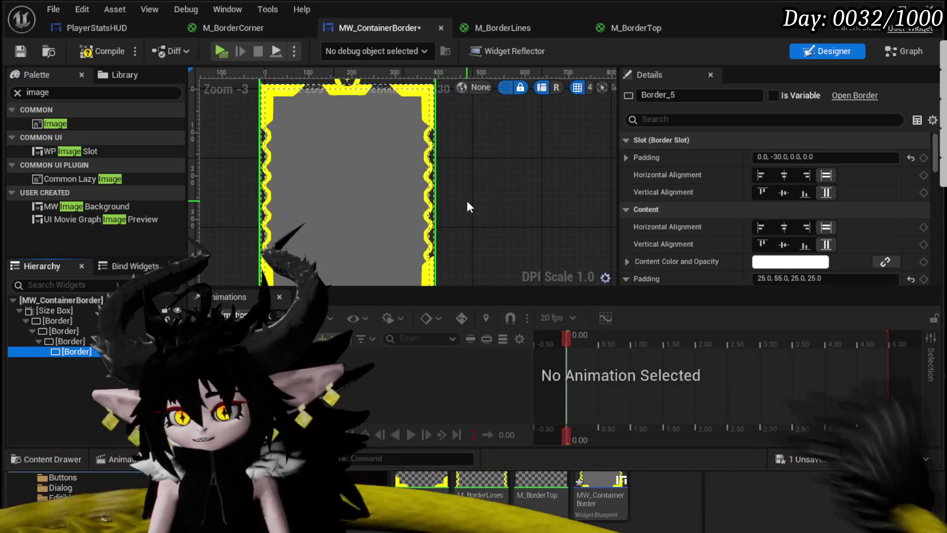
# Step: Compile and save MW_ContainerBorder
pyautogui.scroll(-1, 467, 200)
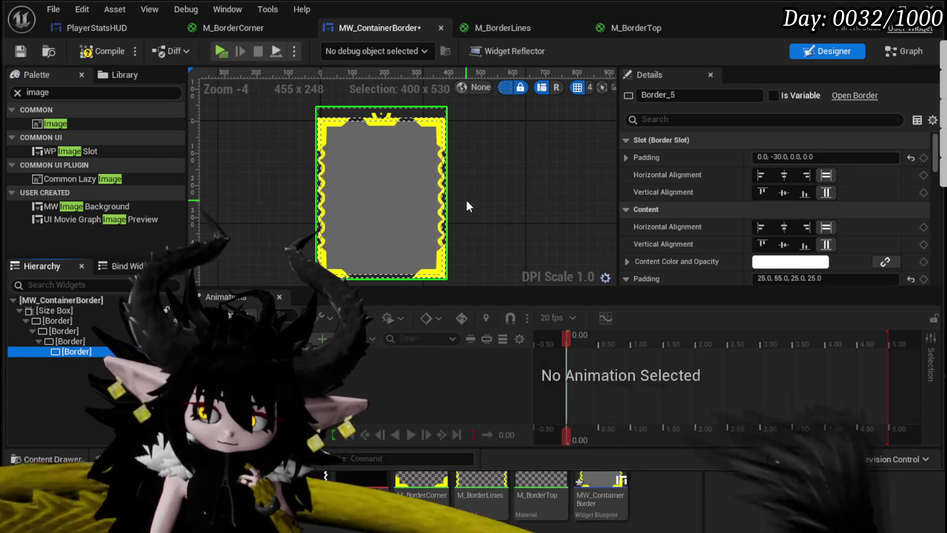
pyautogui.click(118, 54)
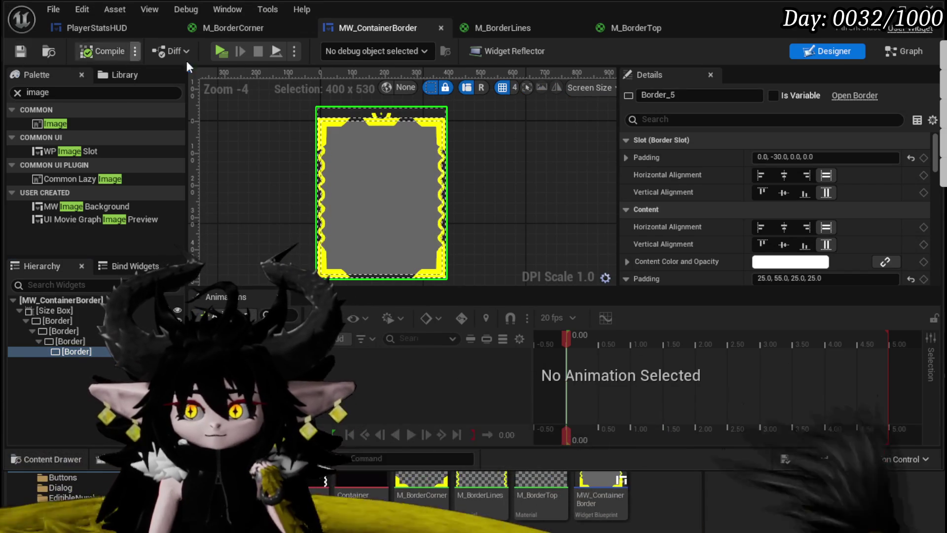
pyautogui.click(112, 10)
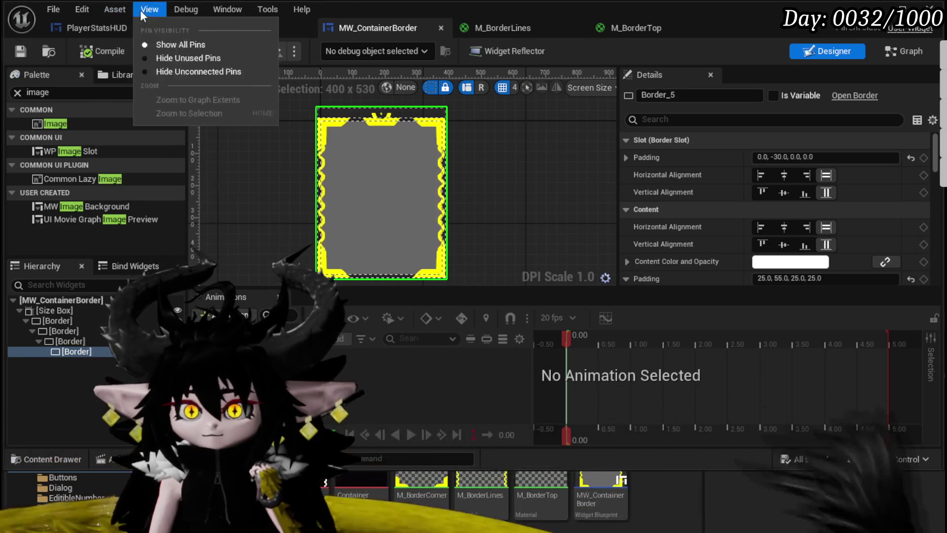
pyautogui.press('Escape')
# Step: Remove MW_ContainerBorder from PlayerStatsHUD's stats overlay
pyautogui.click(112, 30)
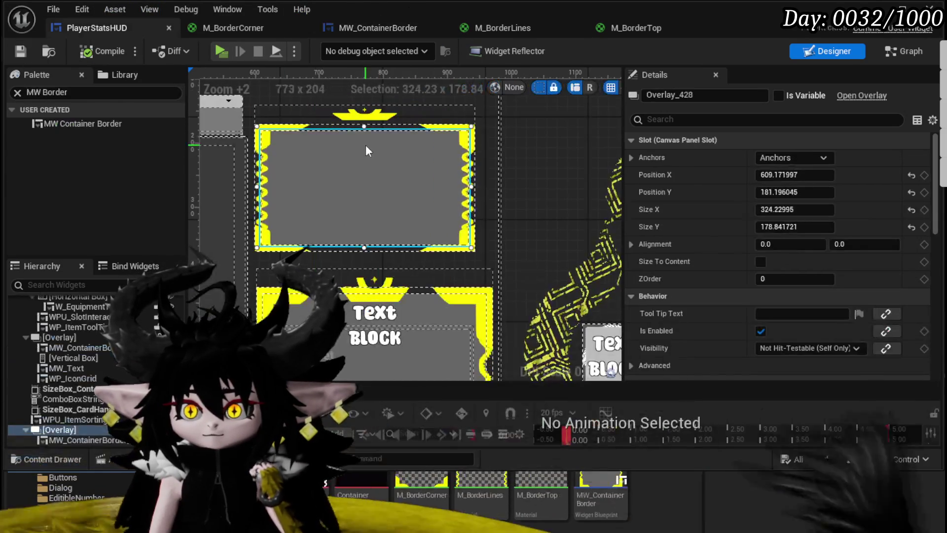
pyautogui.click(73, 441)
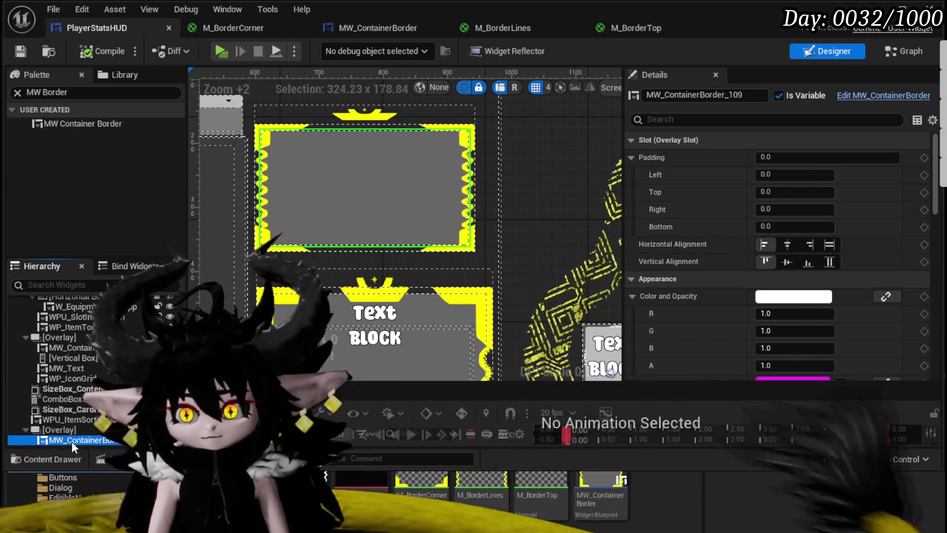
pyautogui.hotkey('ctrl', 'z')
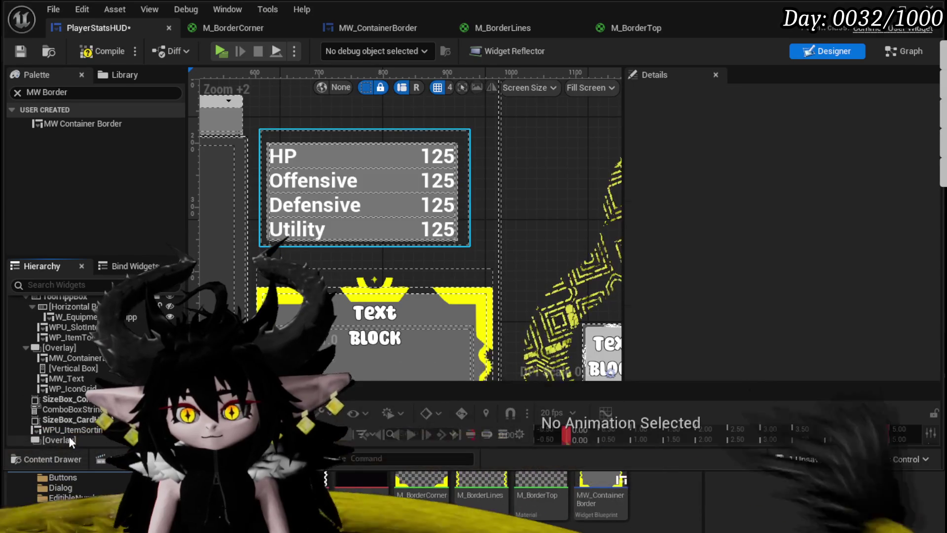
# Step: Add a plain Border widget from the Palette into the stats overlay
pyautogui.rightClick(74, 439)
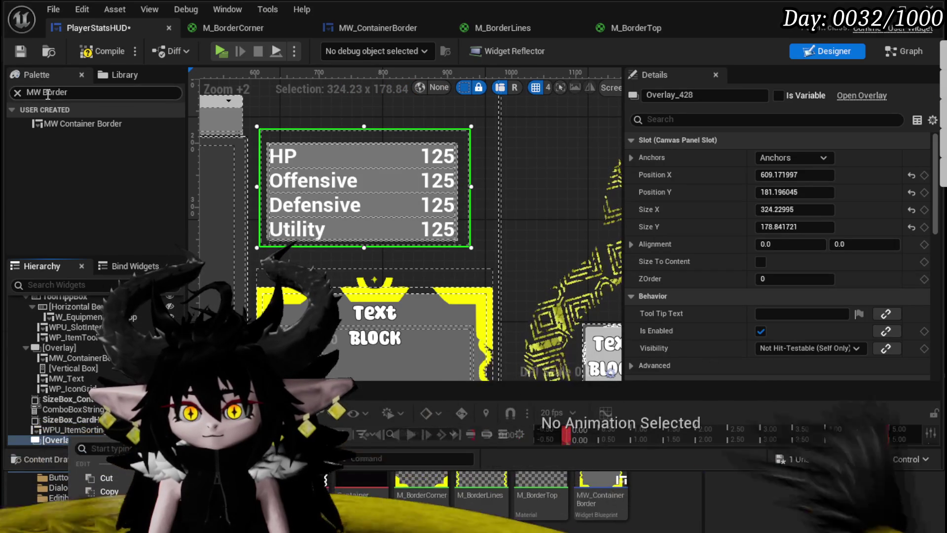
pyautogui.press('BackSpace')
pyautogui.press('BackSpace')
pyautogui.press('BackSpace')
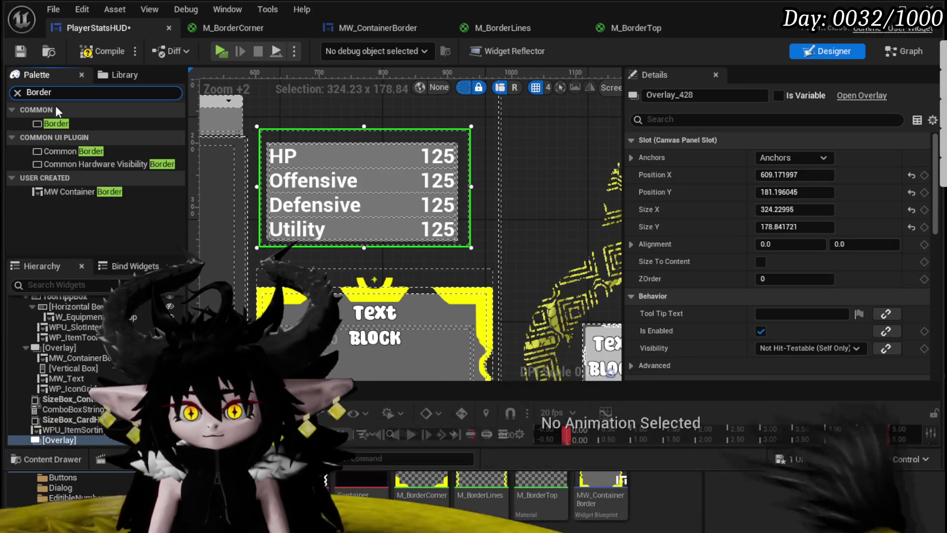
pyautogui.click(59, 124)
pyautogui.moveTo(93, 304)
pyautogui.mouseDown()
pyautogui.moveTo(84, 398)
pyautogui.moveTo(65, 443)
pyautogui.mouseUp()
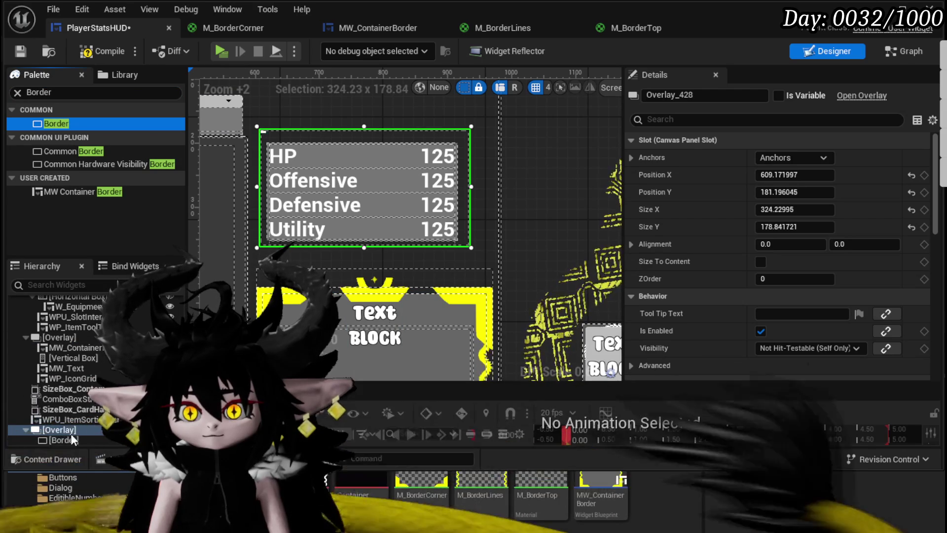
pyautogui.moveTo(81, 372); pyautogui.dragTo(49, 429)
pyautogui.scroll(-2, 374, 143)
pyautogui.moveTo(272, 145)
pyautogui.mouseDown()
pyautogui.moveTo(410, 209)
pyautogui.moveTo(396, 164)
pyautogui.moveTo(276, 121)
pyautogui.mouseUp()
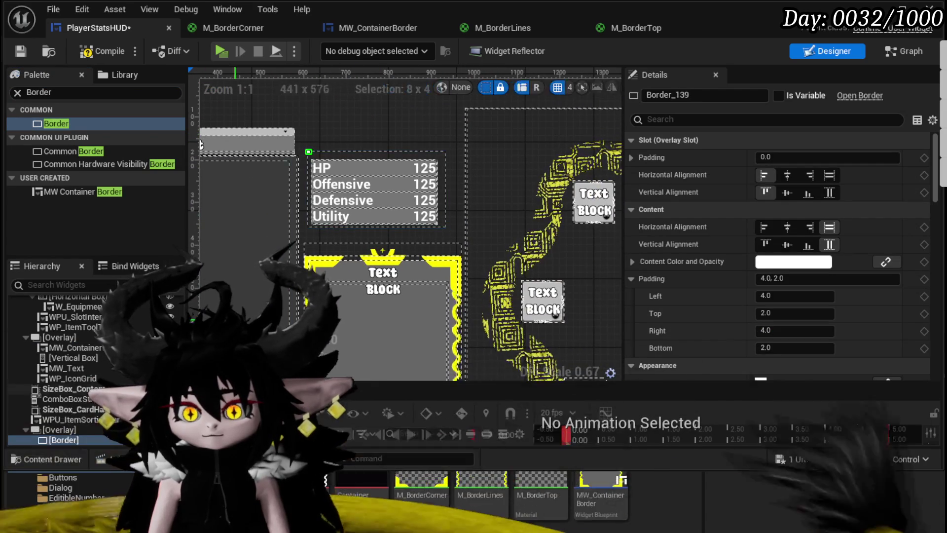
# Step: Make the new Border fill horizontally and vertically, with M_BorderTop as its brush image
pyautogui.click(831, 179)
pyautogui.click(830, 193)
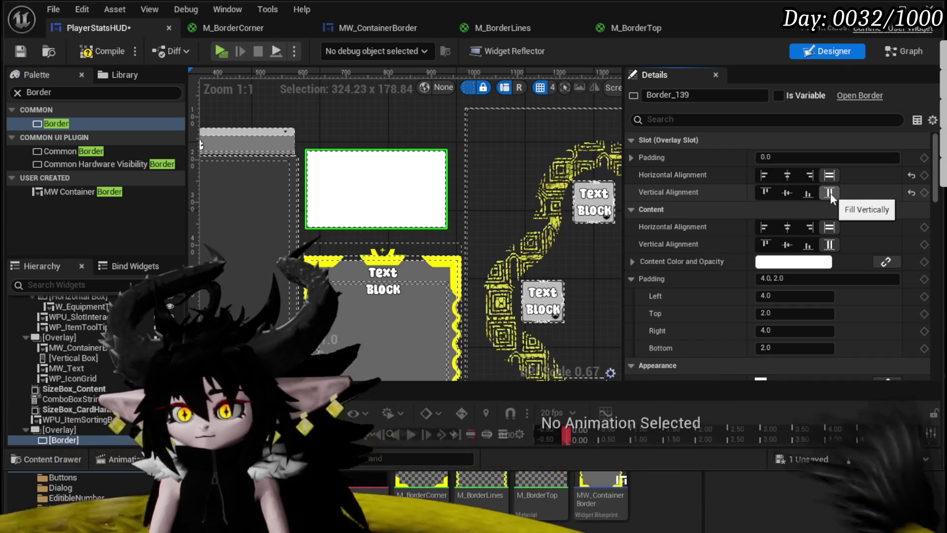
pyautogui.scroll(-3, 778, 291)
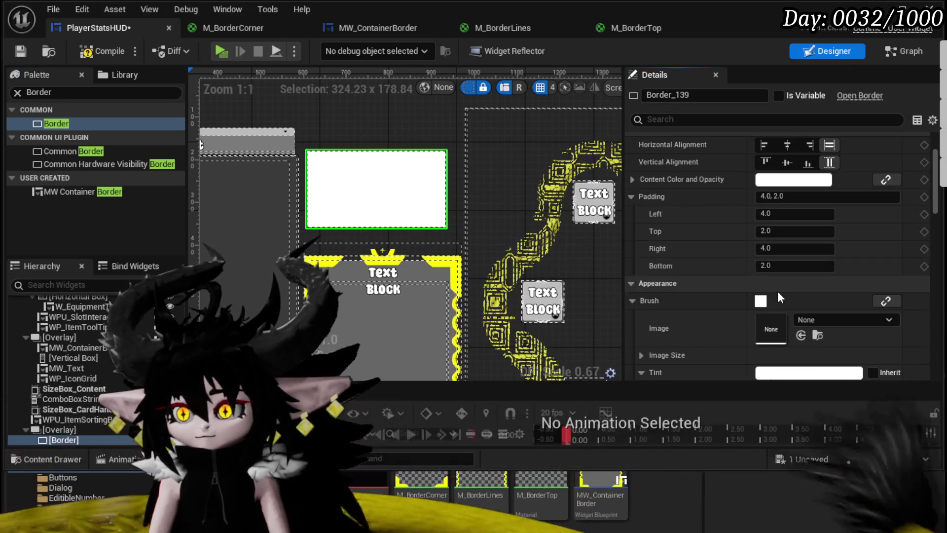
pyautogui.moveTo(542, 486)
pyautogui.mouseDown()
pyautogui.moveTo(690, 482)
pyautogui.moveTo(790, 326)
pyautogui.moveTo(771, 328)
pyautogui.mouseUp()
# Step: Expand the Border's slot padding to edit its top value
pyautogui.scroll(4, 360, 200)
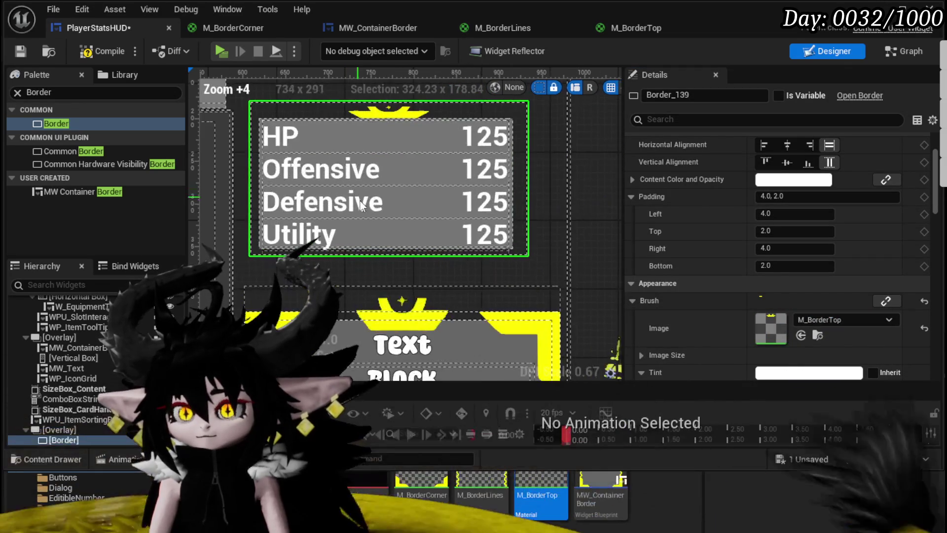
pyautogui.scroll(2, 775, 206)
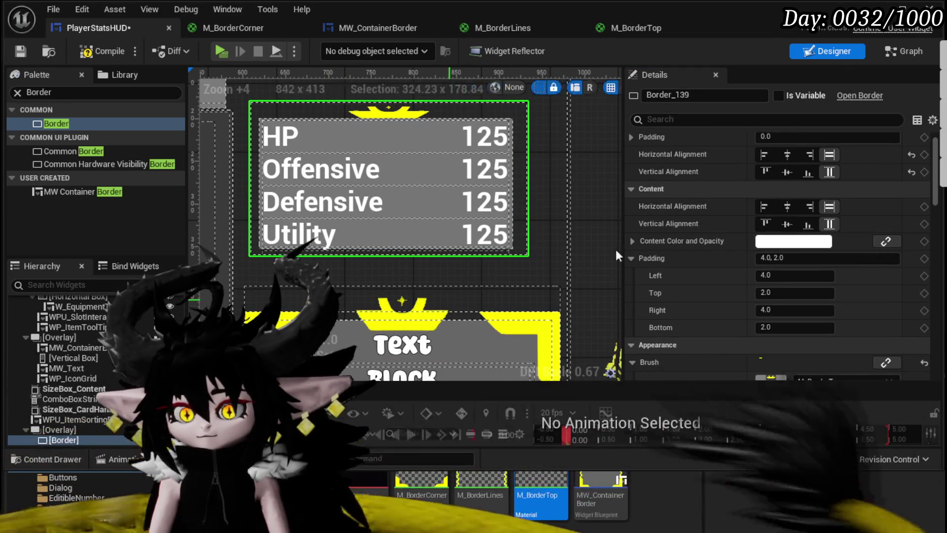
pyautogui.scroll(1, 777, 246)
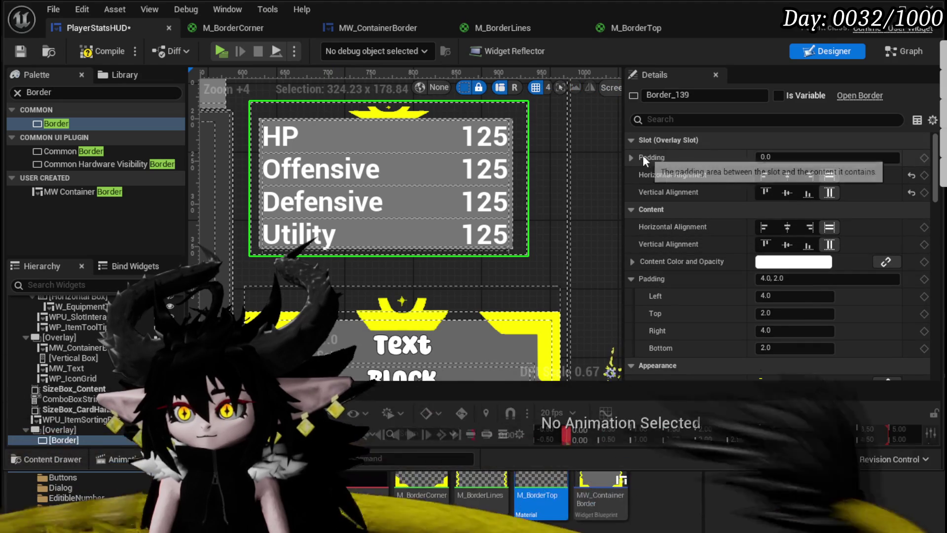
pyautogui.click(634, 157)
pyautogui.click(793, 192)
# Step: Set the Border's top padding to 20 and resize the stats overlay to 380 x 480
pyautogui.write('20')
pyautogui.click(59, 430)
pyautogui.click(795, 209)
pyautogui.write('480')
pyautogui.press('Return')
pyautogui.write('450')
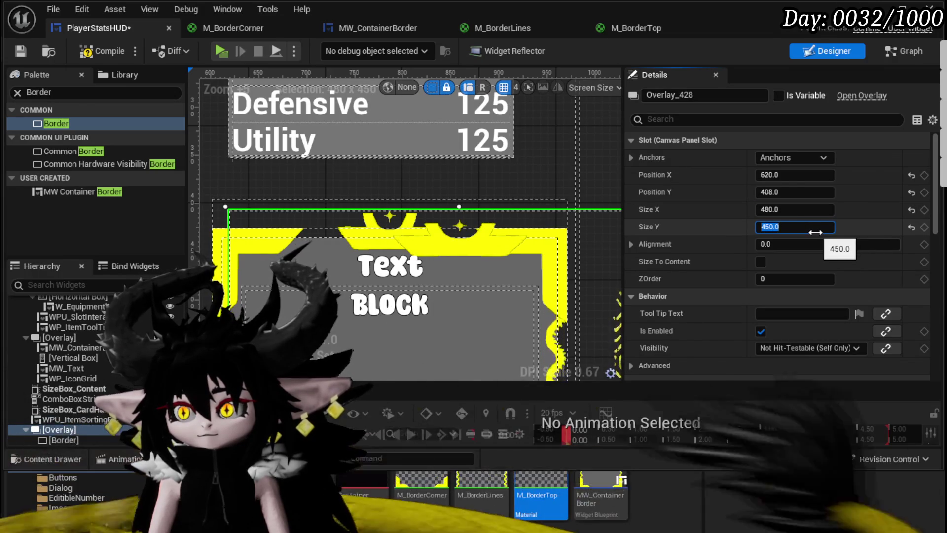
pyautogui.write('380')
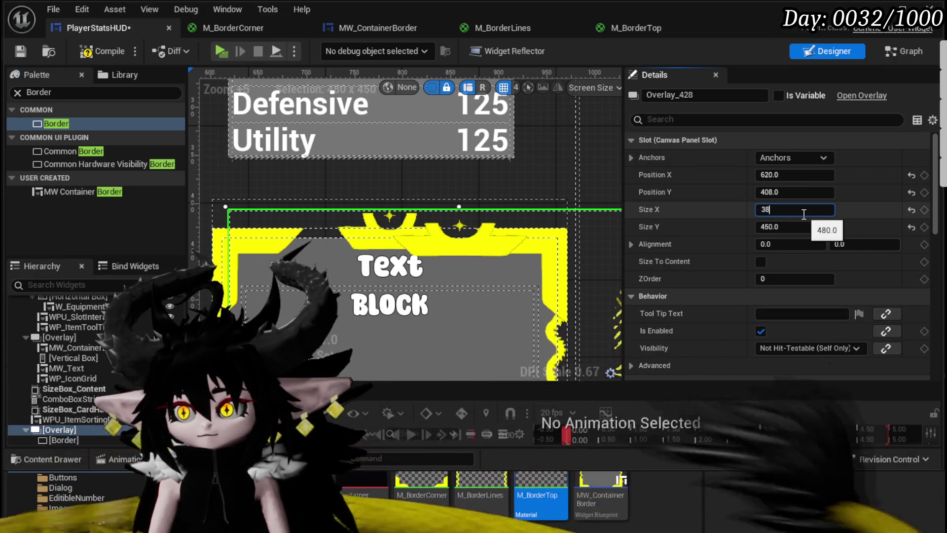
pyautogui.press('Return')
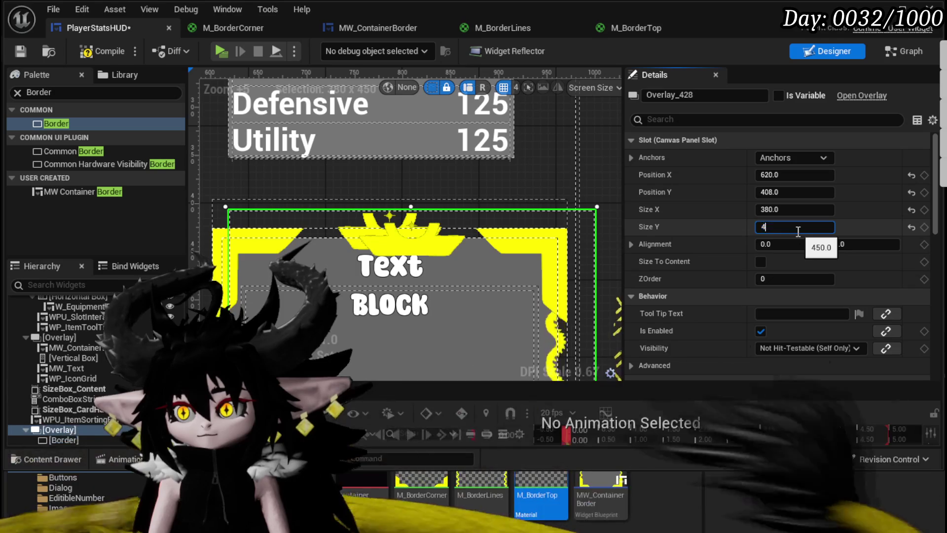
pyautogui.write('480')
pyautogui.press('Return')
# Step: Move the stats overlay higher on the HUD and compile the widget
pyautogui.moveTo(479, 247)
pyautogui.mouseDown()
pyautogui.moveTo(459, 248)
pyautogui.moveTo(461, 148)
pyautogui.moveTo(454, 164)
pyautogui.mouseUp()
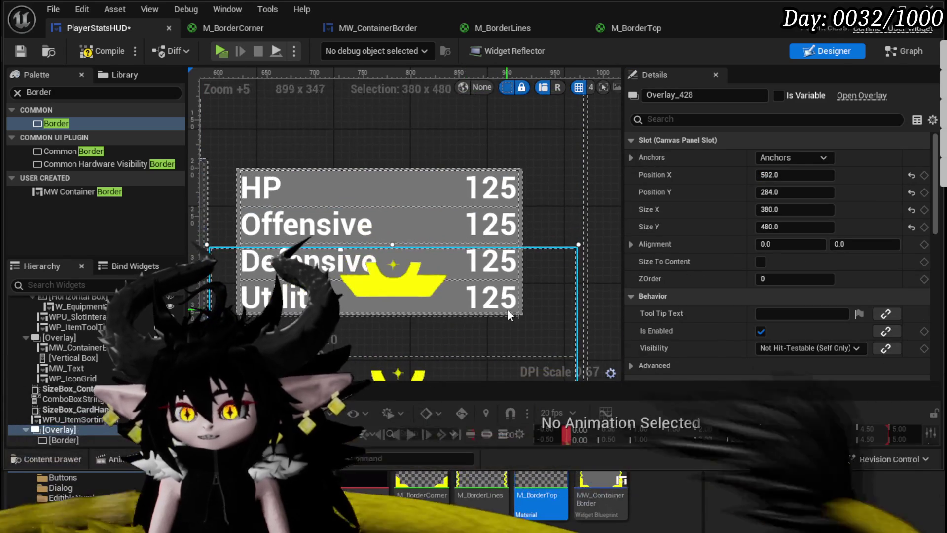
pyautogui.moveTo(543, 303)
pyautogui.mouseDown()
pyautogui.moveTo(525, 189)
pyautogui.moveTo(534, 168)
pyautogui.mouseUp()
pyautogui.scroll(-3, 535, 163)
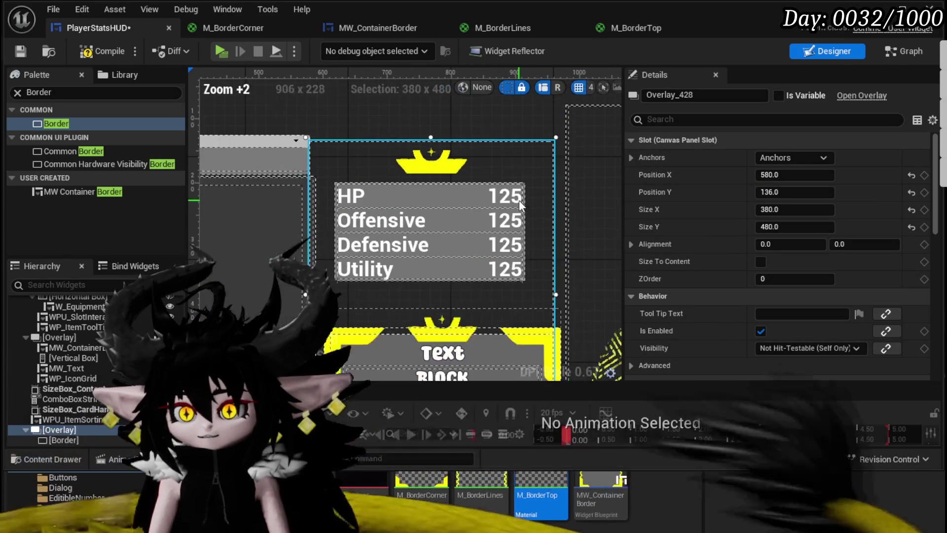
pyautogui.moveTo(537, 209)
pyautogui.mouseDown()
pyautogui.moveTo(556, 200)
pyautogui.moveTo(550, 223)
pyautogui.moveTo(543, 168)
pyautogui.moveTo(459, 156)
pyautogui.moveTo(484, 198)
pyautogui.moveTo(495, 176)
pyautogui.mouseUp()
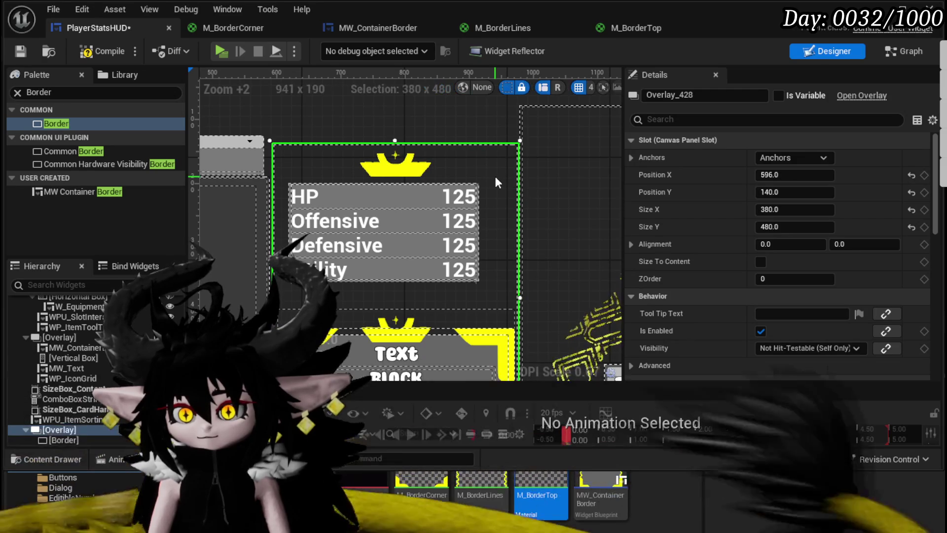
pyautogui.click(91, 52)
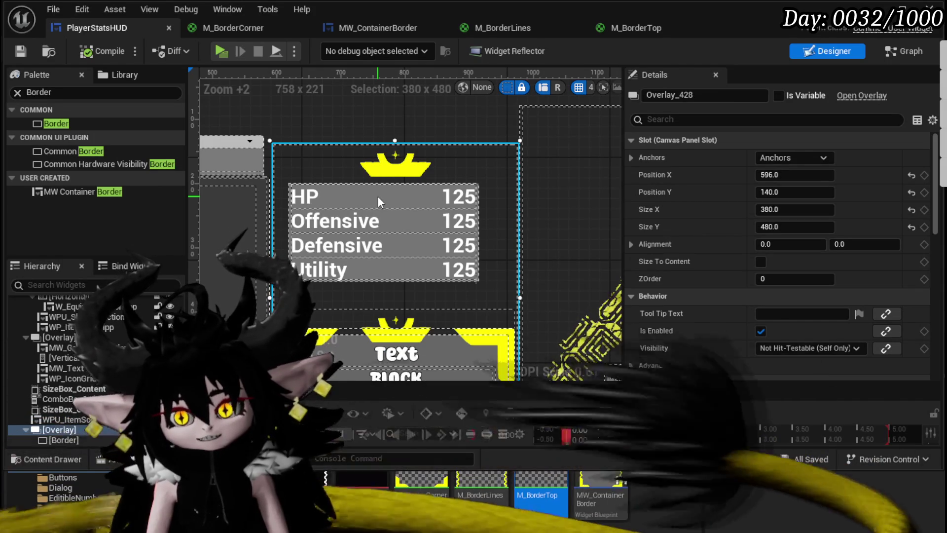
# Step: Hide the content drawer to review the 380 x 480 overlay at 596, 140
pyautogui.hotkey('ctrl', 'space')
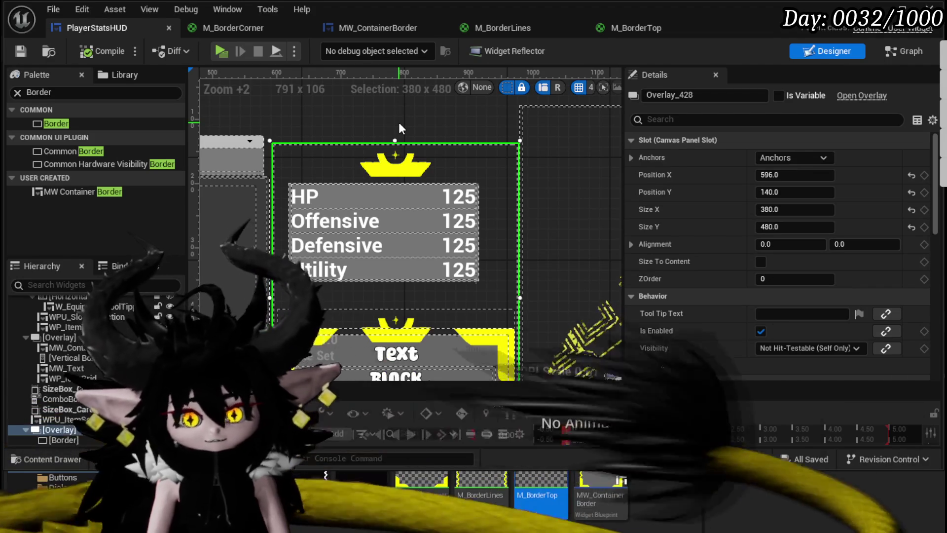
# Step: Select the stats Border and nudge its position up and right under the ornament
pyautogui.scroll(-3, 93, 419)
pyautogui.scroll(5, 91, 405)
pyautogui.click(64, 322)
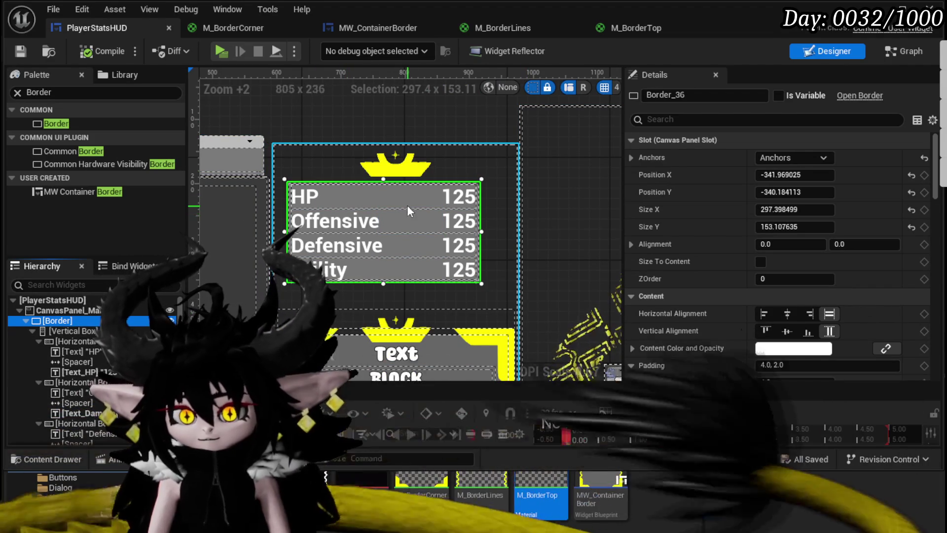
pyautogui.moveTo(794, 175)
pyautogui.mouseDown()
pyautogui.moveTo(809, 175)
pyautogui.moveTo(796, 178)
pyautogui.mouseUp()
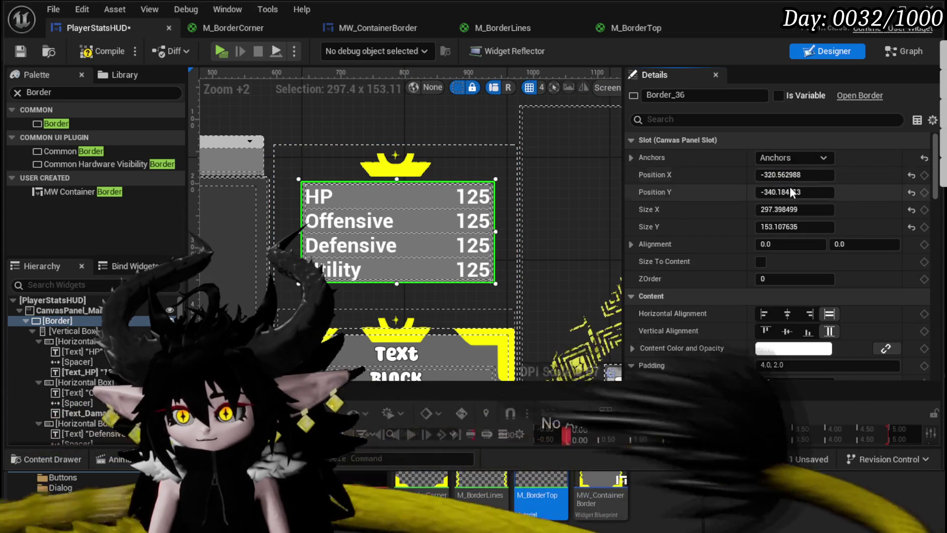
pyautogui.moveTo(795, 192); pyautogui.dragTo(784, 192)
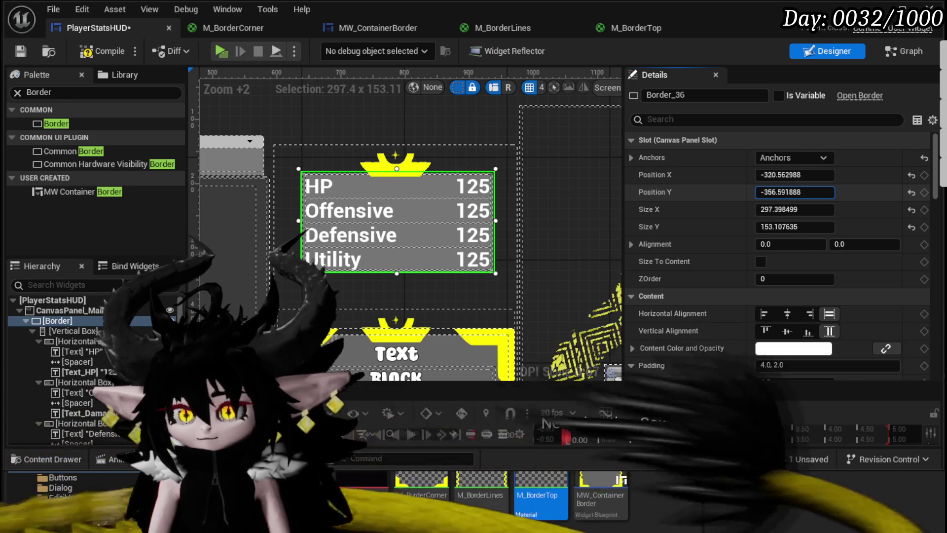
pyautogui.scroll(-3, 564, 232)
pyautogui.moveTo(564, 231); pyautogui.dragTo(501, 220)
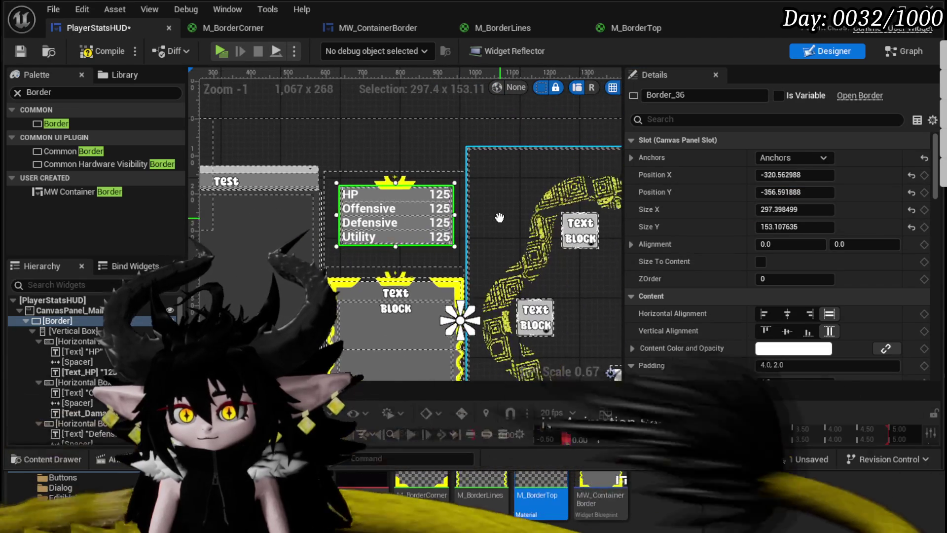
pyautogui.scroll(8, 488, 217)
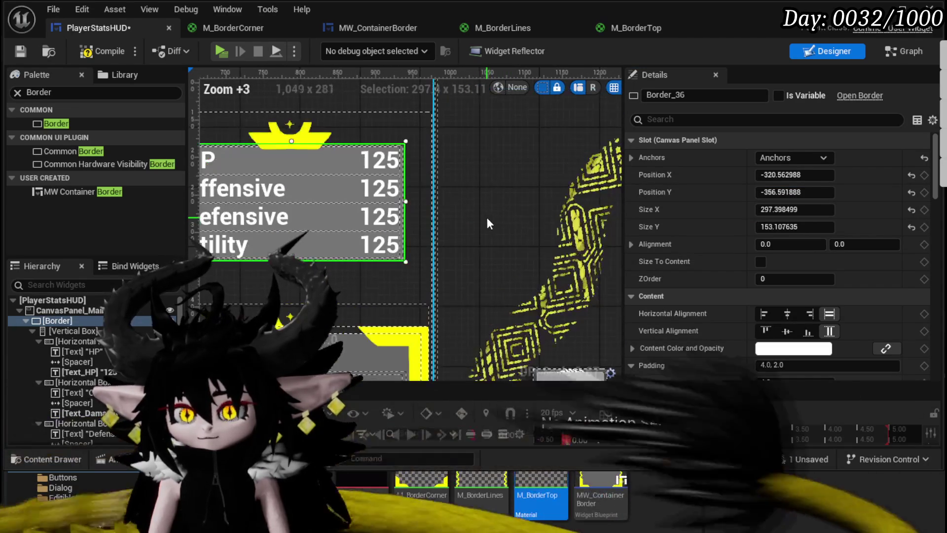
pyautogui.moveTo(394, 180); pyautogui.dragTo(429, 186)
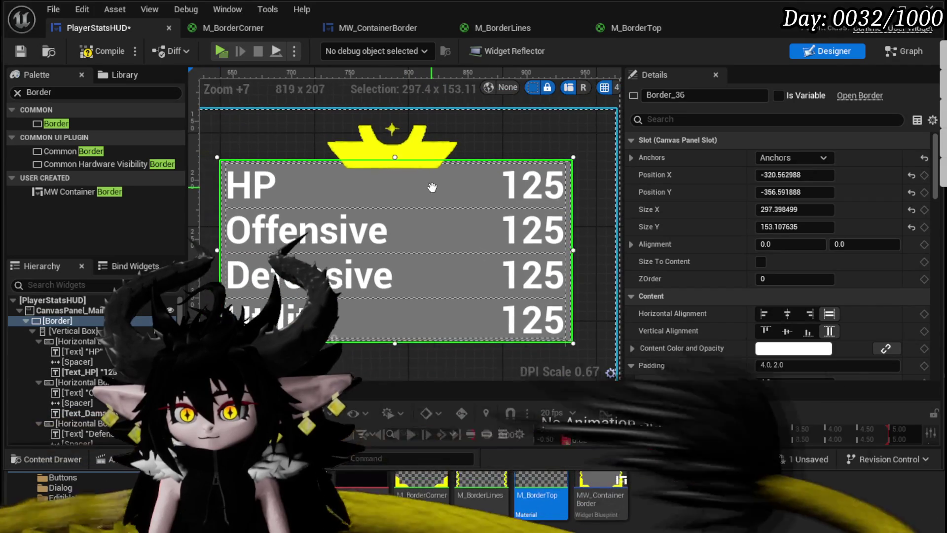
# Step: Fine-tune the stats Border's X position to -323.0, then compile and save
pyautogui.moveTo(780, 176); pyautogui.dragTo(828, 177)
pyautogui.write('-320')
pyautogui.press('Return')
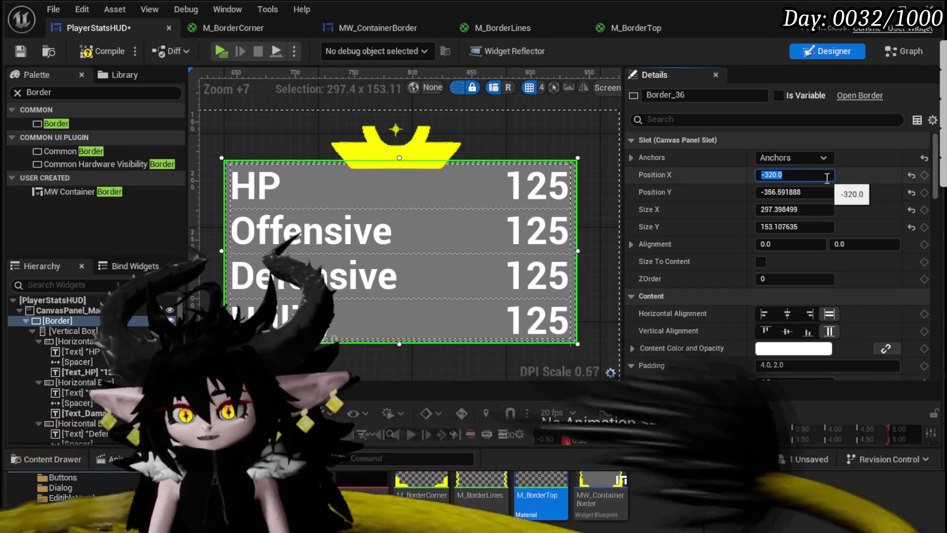
pyautogui.write('-321')
pyautogui.press('Return')
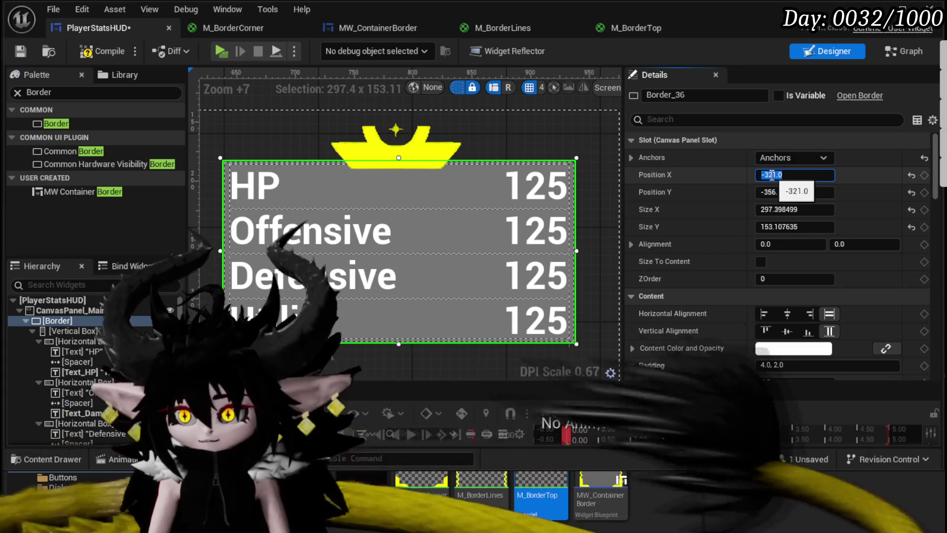
pyautogui.click(773, 175)
pyautogui.write('-322')
pyautogui.press('Return')
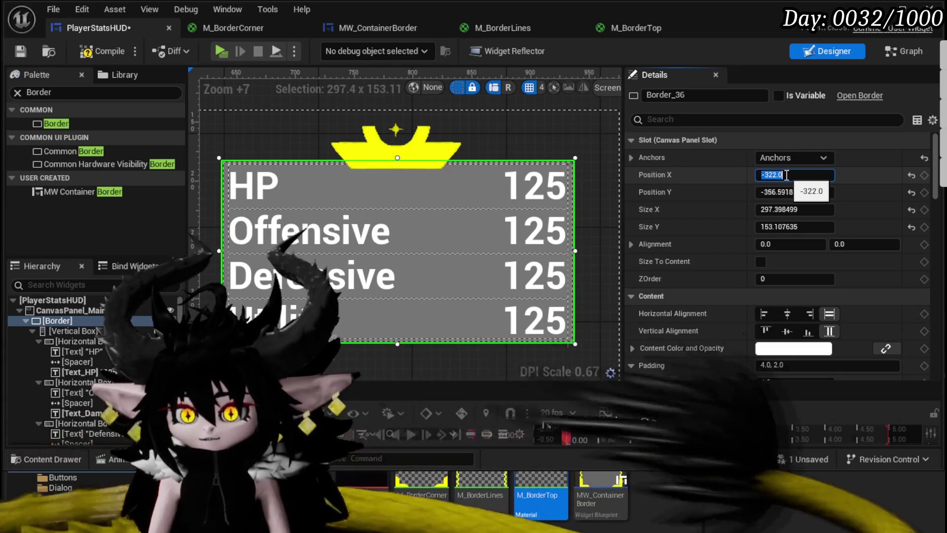
pyautogui.click(771, 175)
pyautogui.write('3')
pyautogui.press('Return')
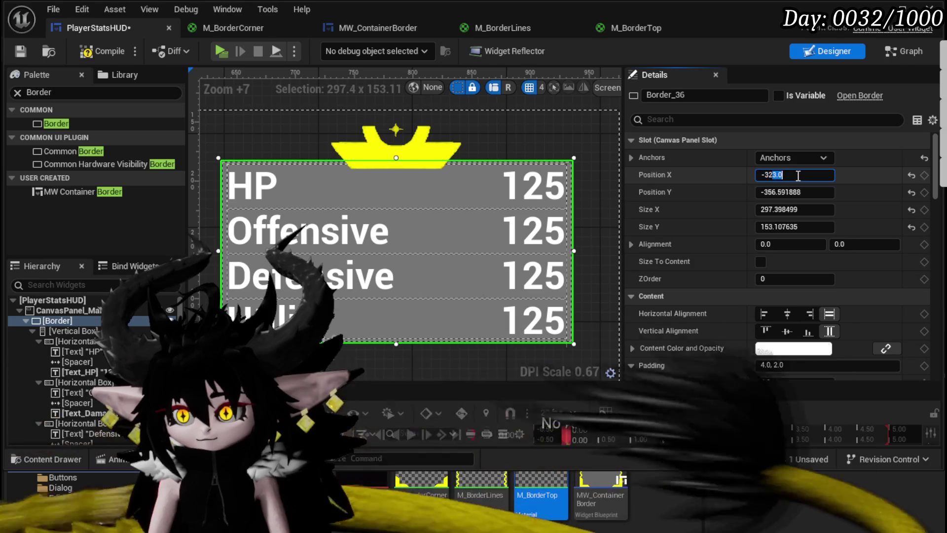
pyautogui.write('-322')
pyautogui.press('Return')
pyautogui.moveTo(773, 176); pyautogui.dragTo(819, 177)
pyautogui.press('Return')
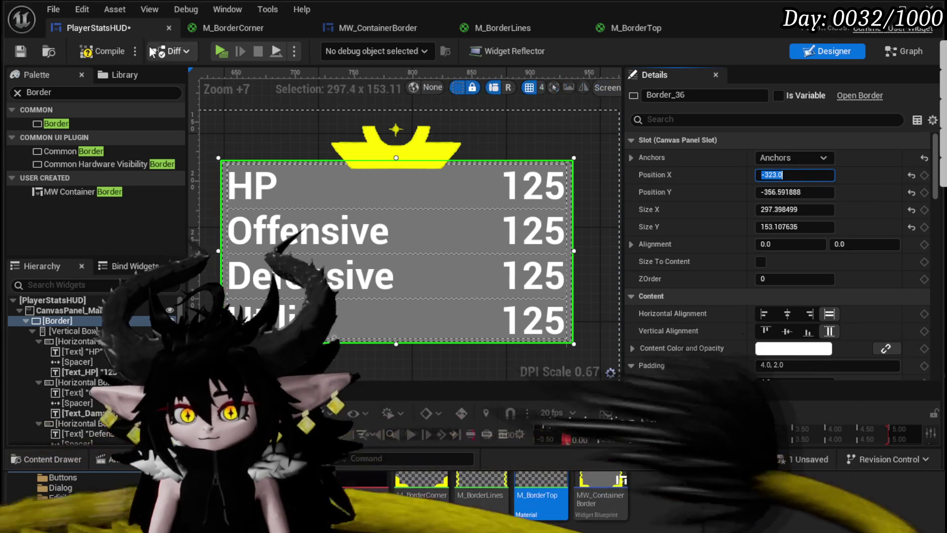
pyautogui.click(20, 51)
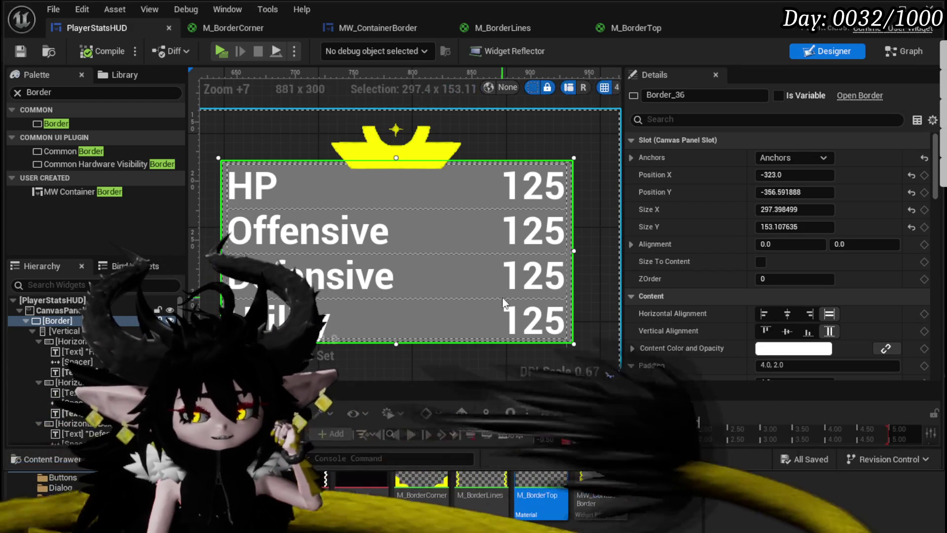
# Step: Zoom out and pan the Designer view to review the stats layout
pyautogui.scroll(-2, 507, 280)
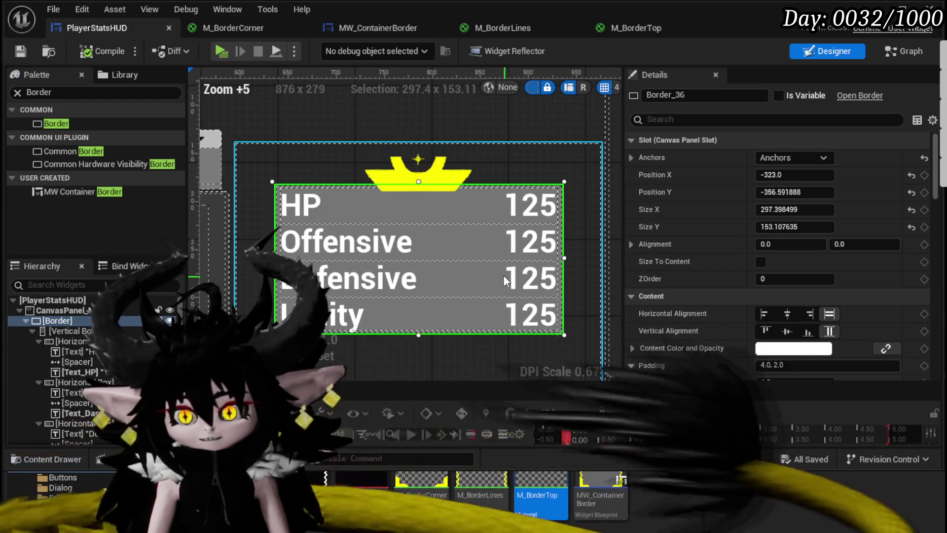
pyautogui.moveTo(504, 274); pyautogui.dragTo(469, 200)
pyautogui.scroll(-6, 469, 202)
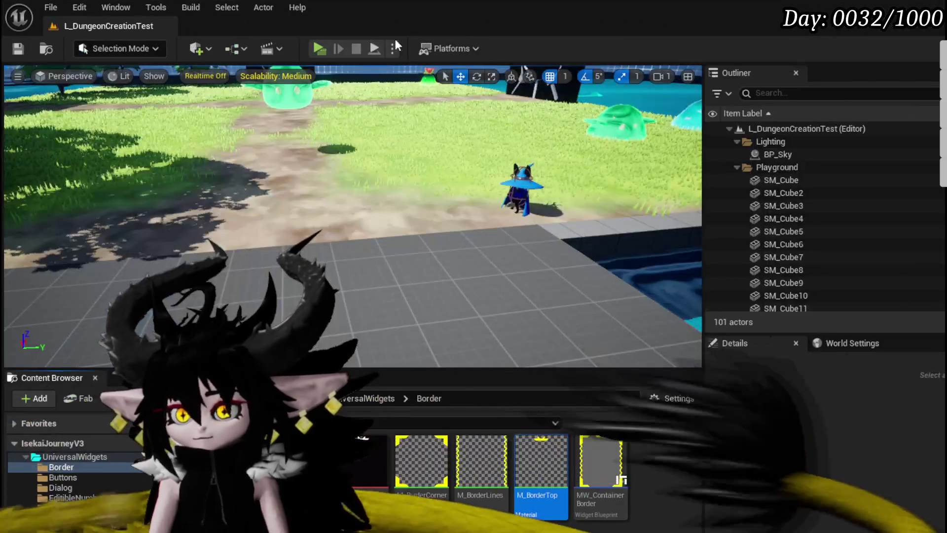
pyautogui.click(318, 48)
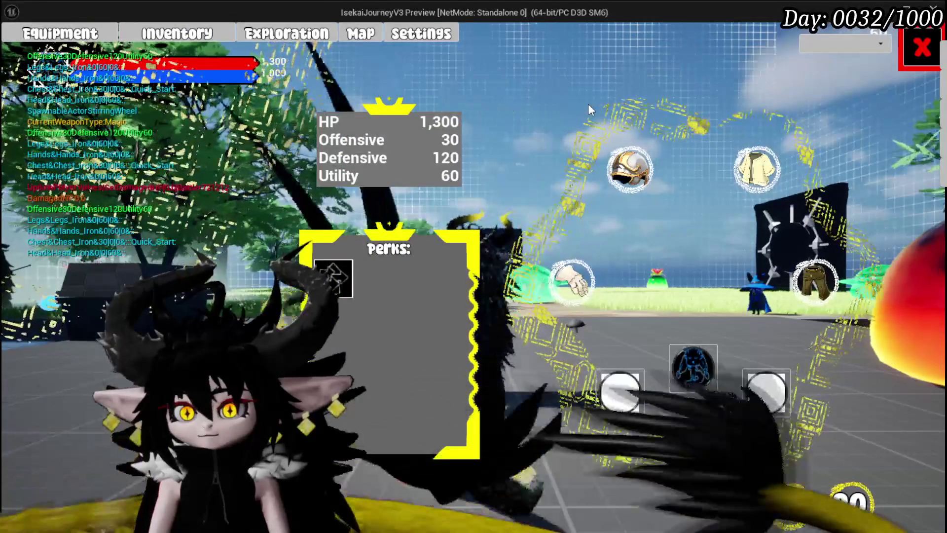
pyautogui.click(614, 160)
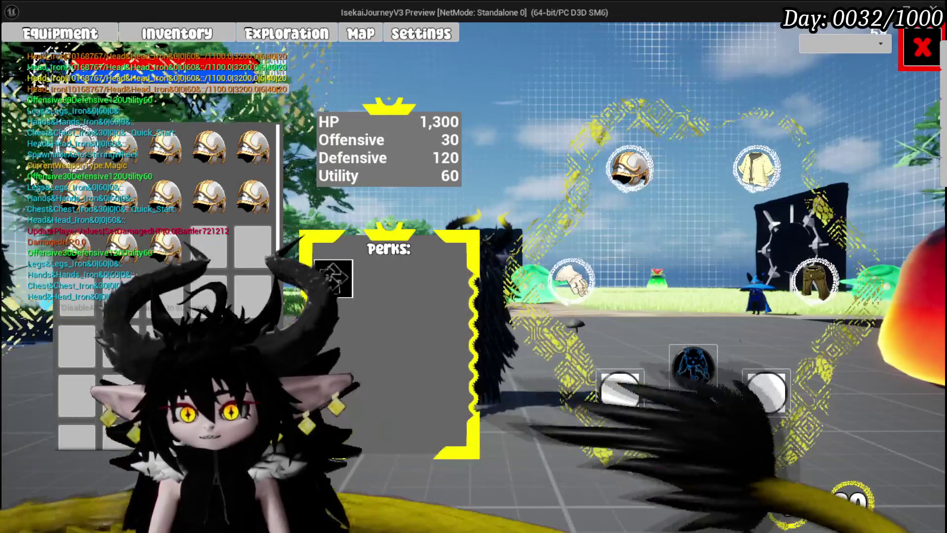
pyautogui.press('Escape')
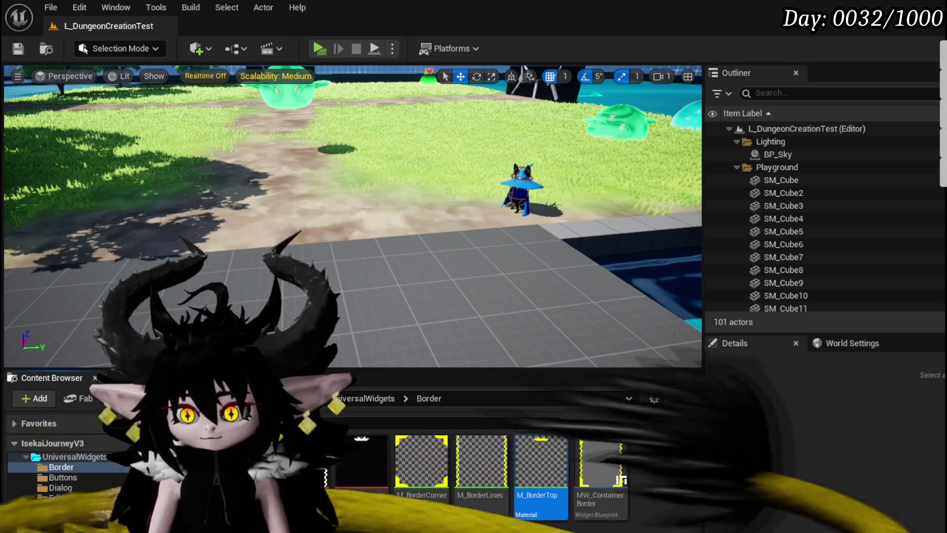
# Step: Duplicate MW_ContainerBorder as MW_ContainerBorderBig and save the new asset
pyautogui.click(677, 466)
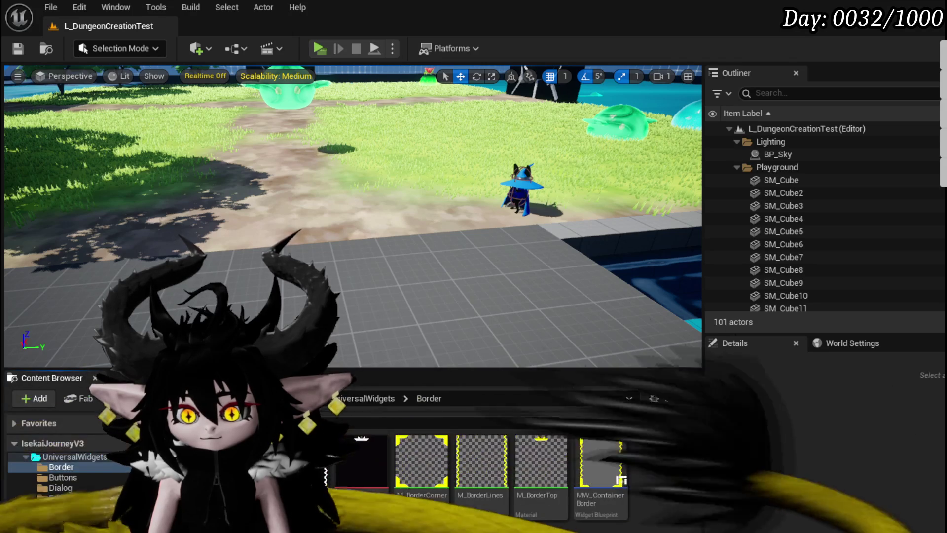
pyautogui.rightClick(597, 453)
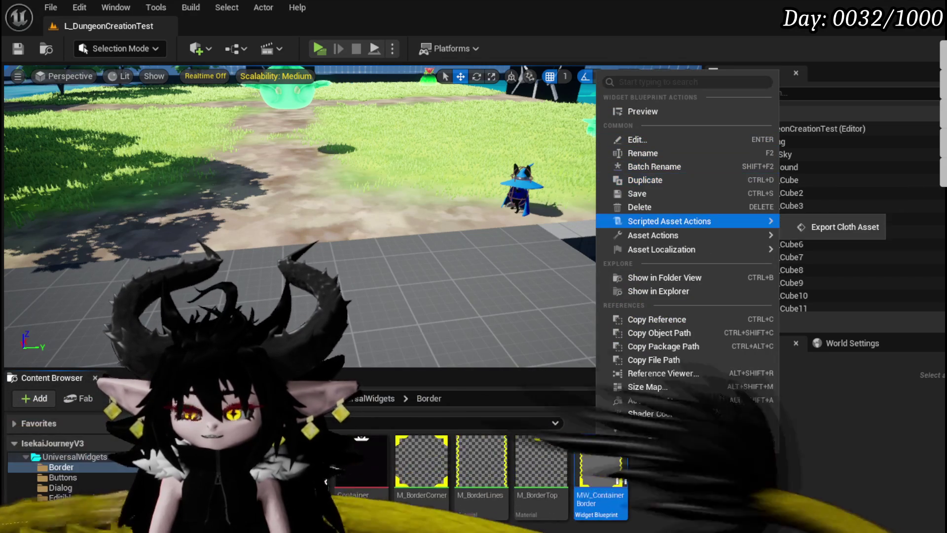
pyautogui.click(219, 112)
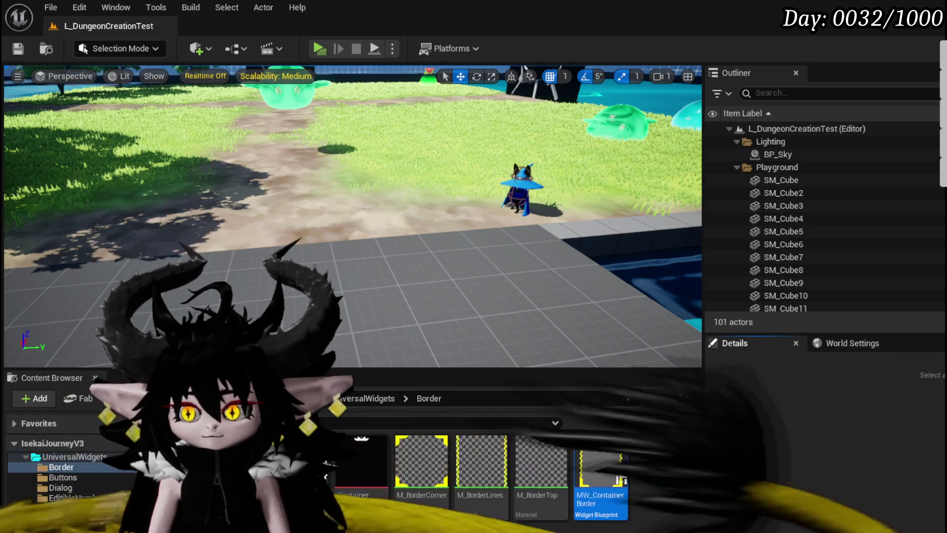
pyautogui.rightClick(602, 453)
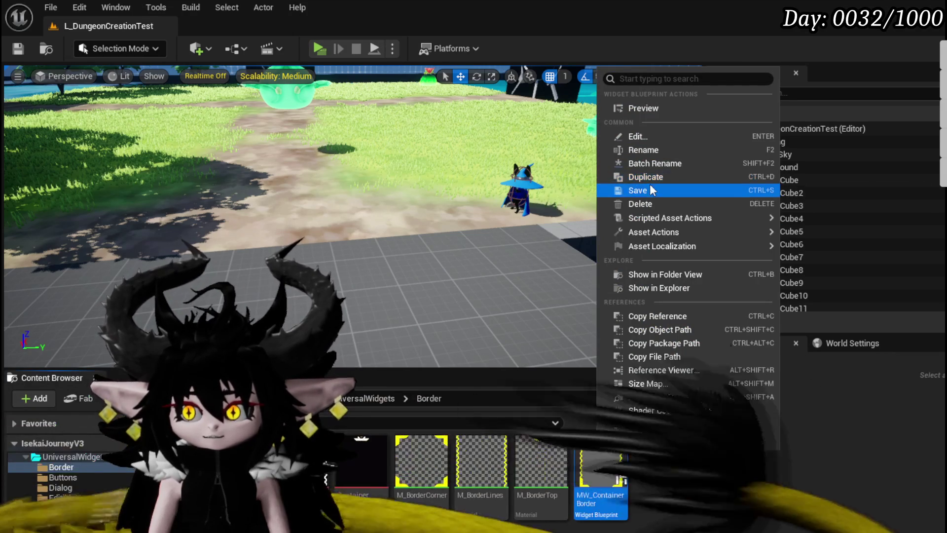
pyautogui.click(649, 176)
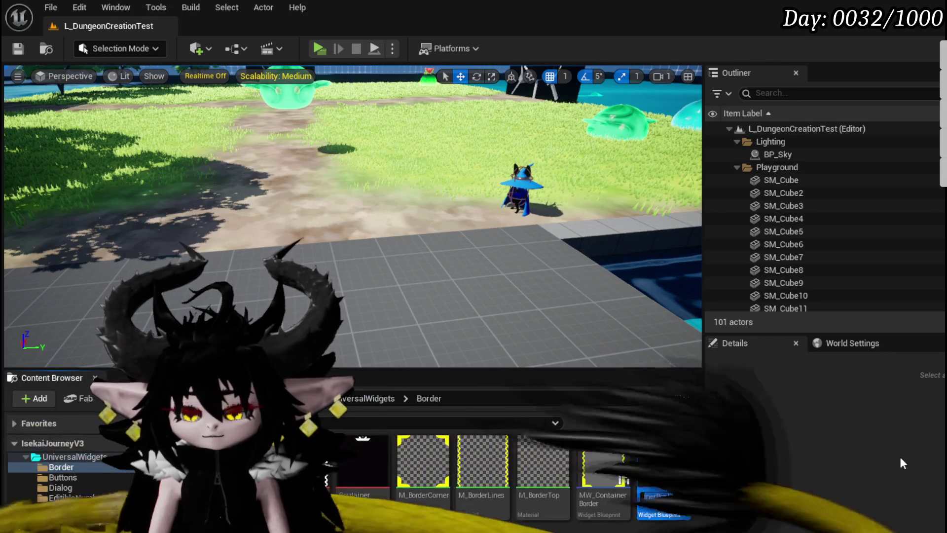
pyautogui.press('BackSpace')
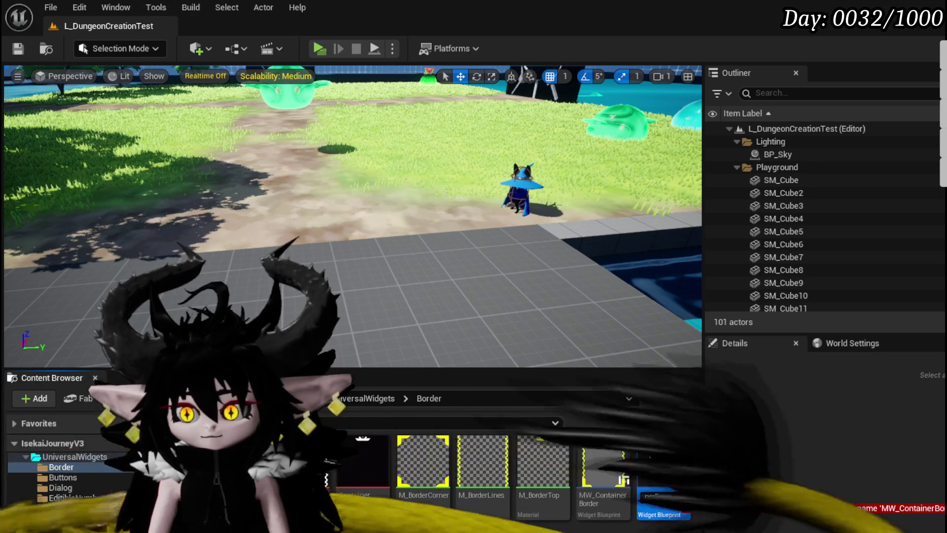
pyautogui.write('g')
pyautogui.press('Return')
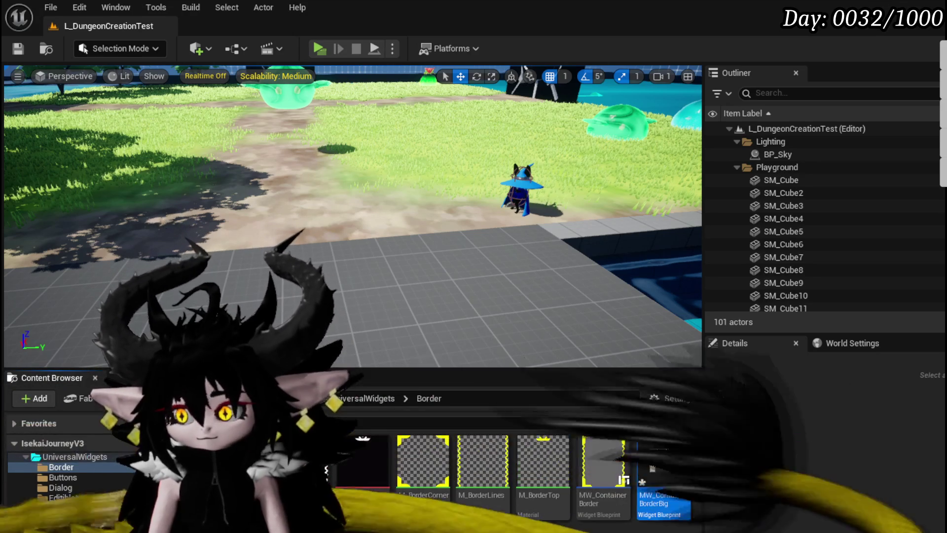
pyautogui.hotkey('ctrl', 'shift', 's')
pyautogui.click(733, 485)
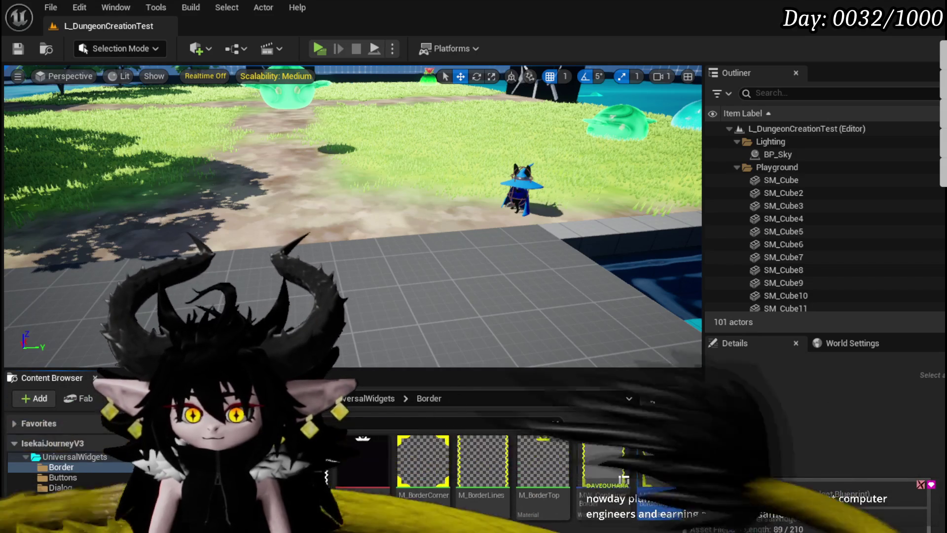
# Step: Open MW_ContainerBorderBig and view its Size Box with nested Borders in the Designer
pyautogui.doubleClick(673, 471)
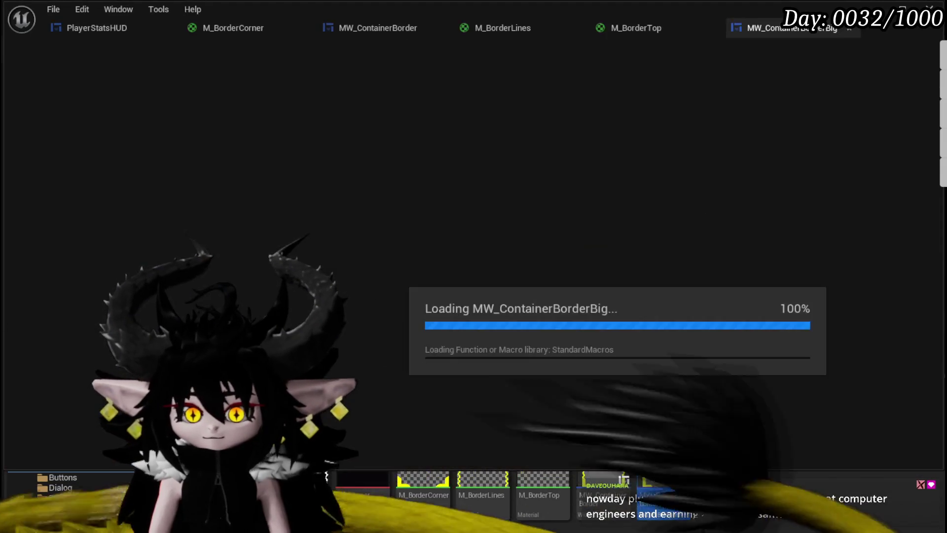
pyautogui.scroll(-4, 351, 218)
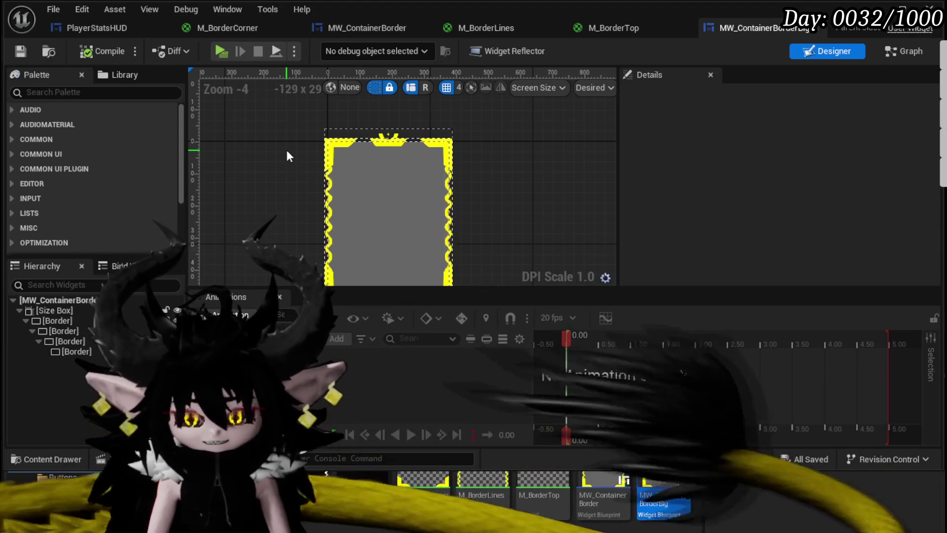
pyautogui.scroll(-3, 270, 168)
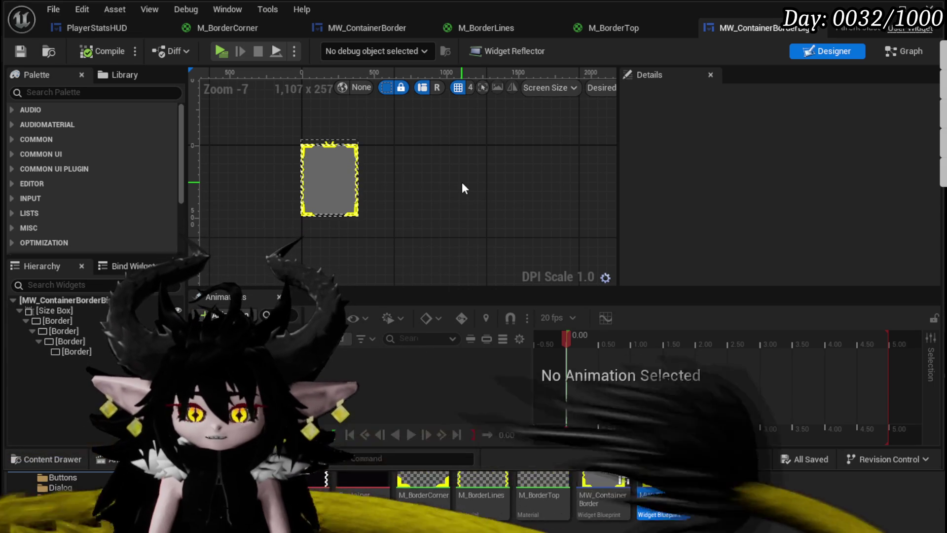
pyautogui.scroll(3, 403, 171)
pyautogui.moveTo(405, 171); pyautogui.dragTo(469, 169)
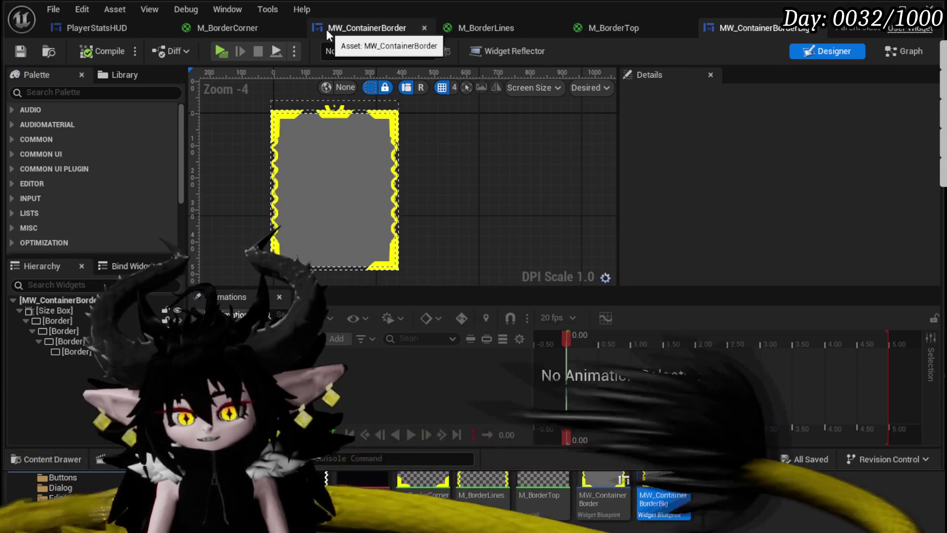
pyautogui.click(108, 28)
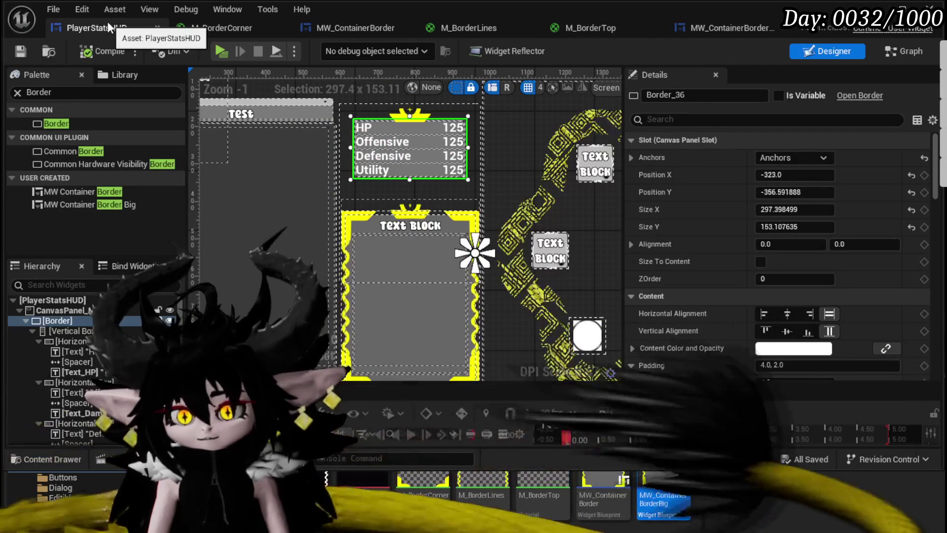
# Step: Pan the canvas to the inventory area and select SizeBox_Content
pyautogui.scroll(-1, 438, 203)
pyautogui.moveTo(303, 182); pyautogui.dragTo(403, 178)
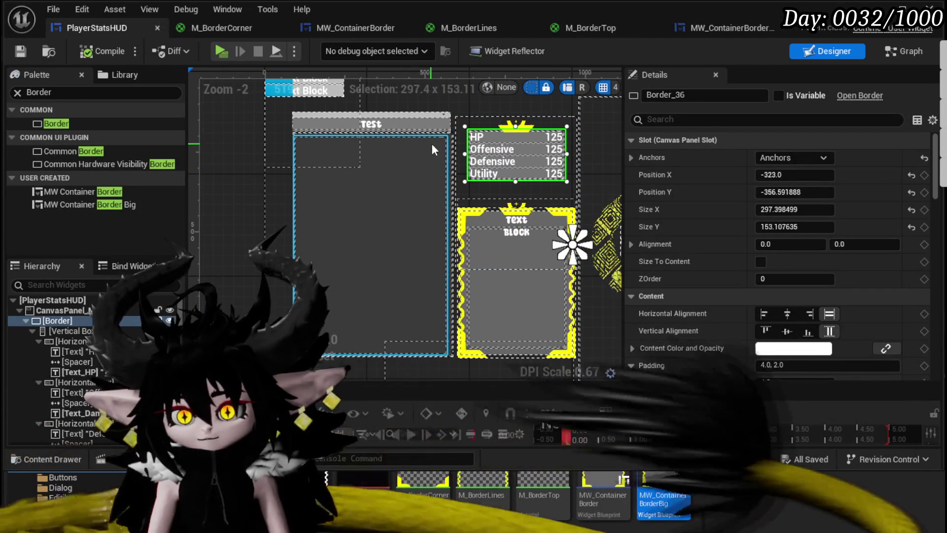
pyautogui.click(327, 196)
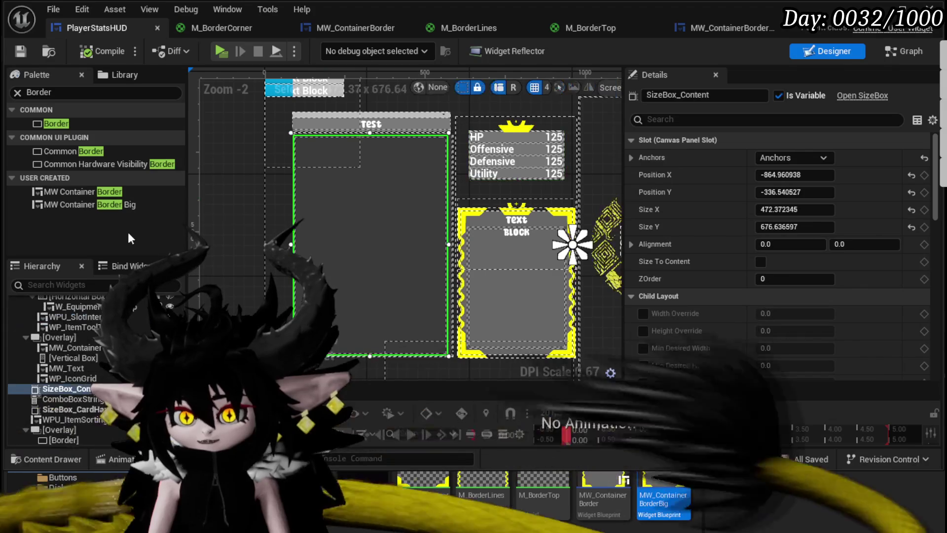
# Step: Inspect the Overlay's MW_ContainerBorder, MW_Text and WP_IconGrid, then edit SizeBox_Content's Size X
pyautogui.click(54, 338)
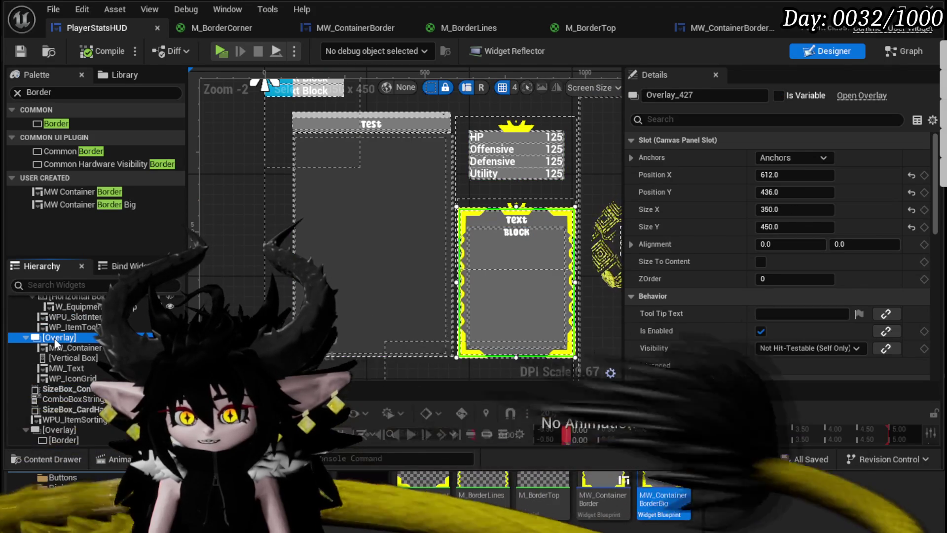
pyautogui.click(54, 349)
pyautogui.doubleClick(58, 369)
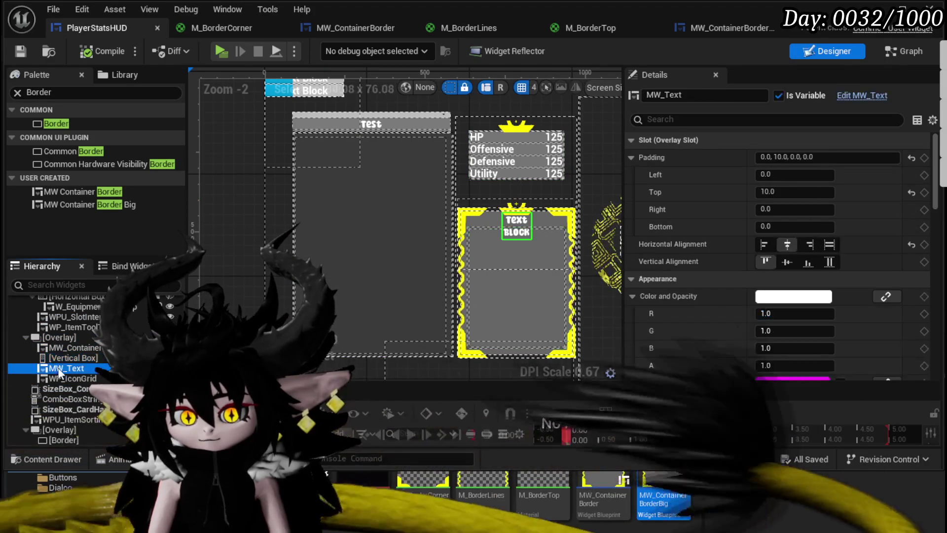
pyautogui.click(60, 379)
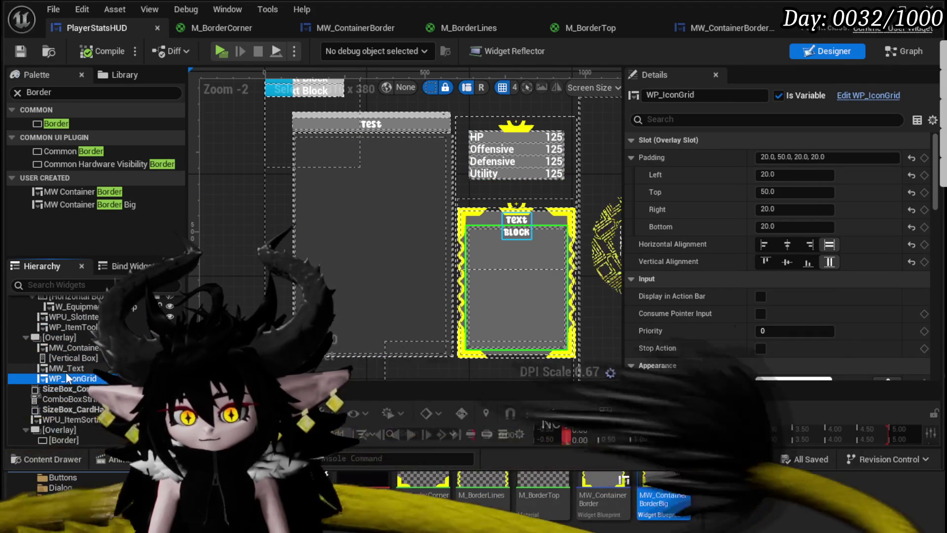
pyautogui.click(64, 388)
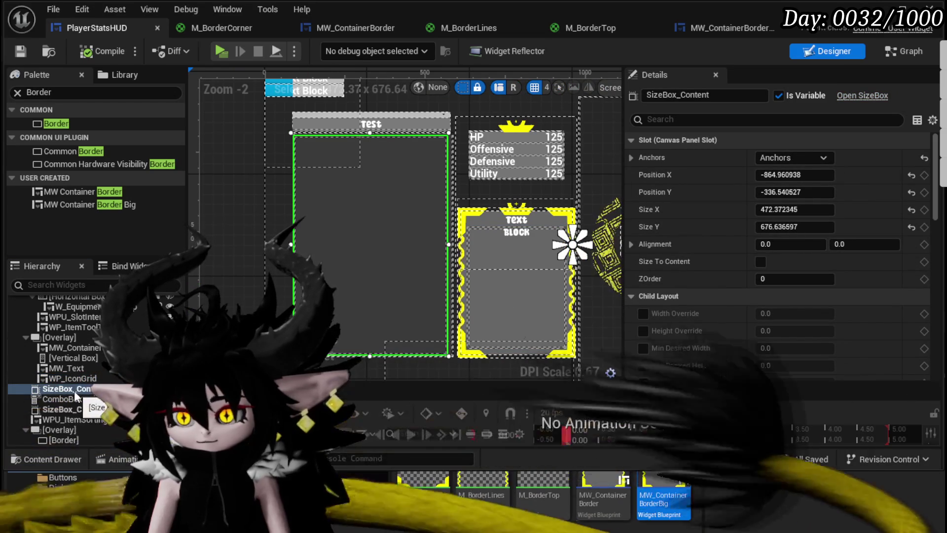
pyautogui.click(818, 205)
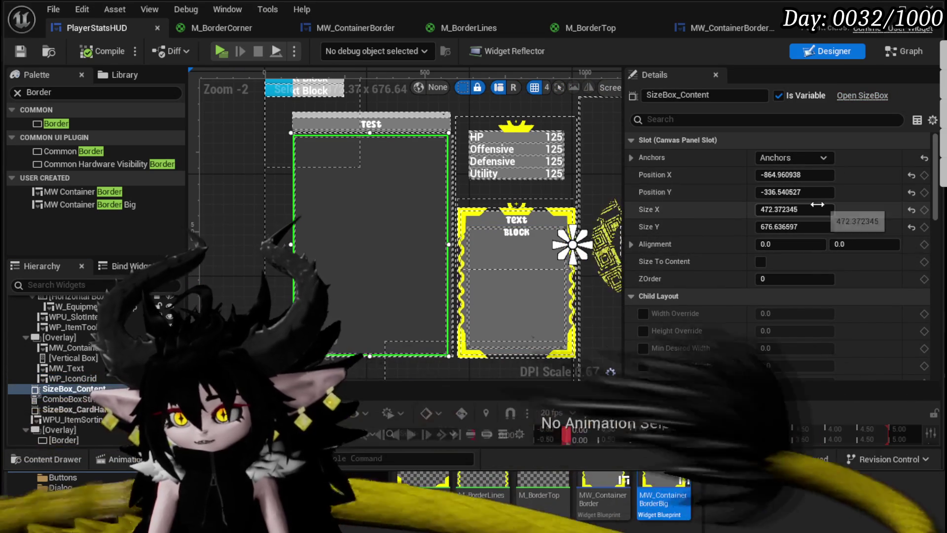
pyautogui.write('470')
# Step: Size SizeBox_Content to 470 x 680, then compile and save the widget
pyautogui.press('Return')
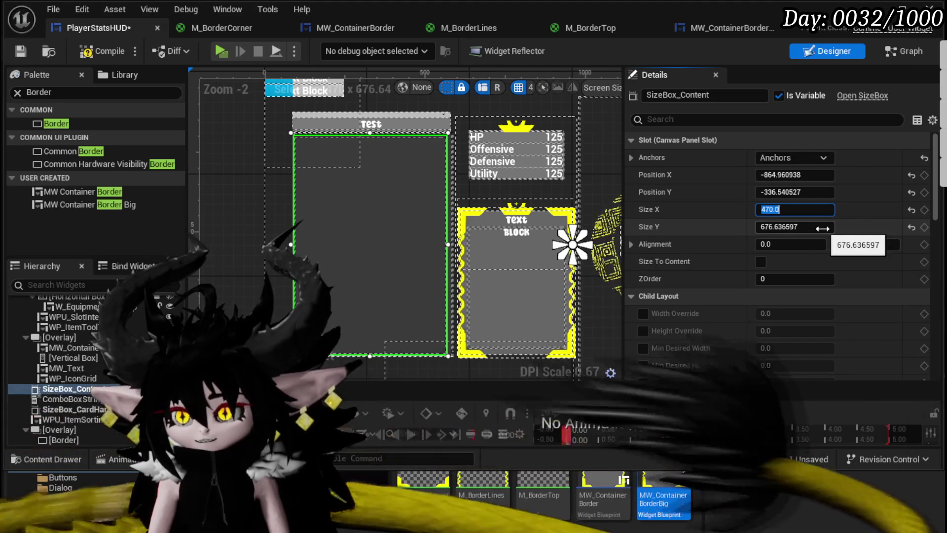
pyautogui.write('680.0')
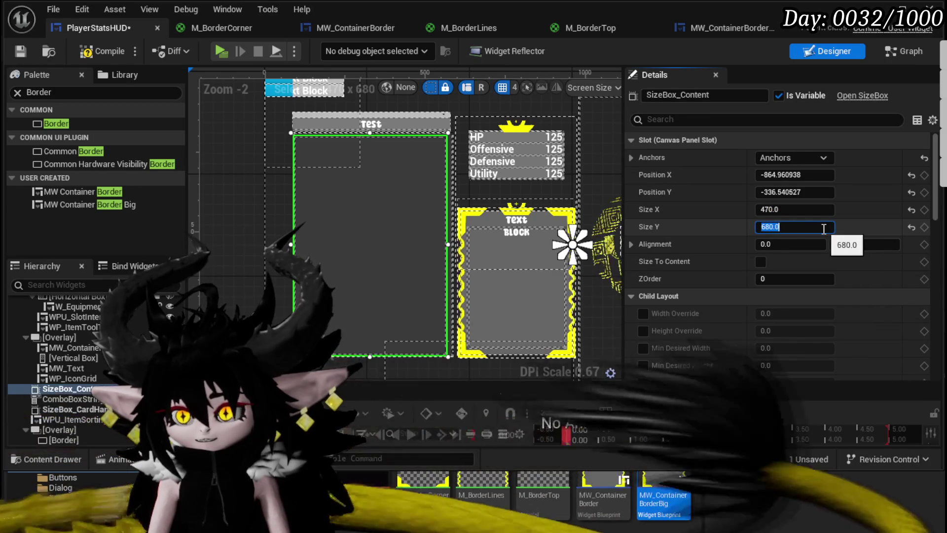
pyautogui.click(84, 57)
pyautogui.click(20, 51)
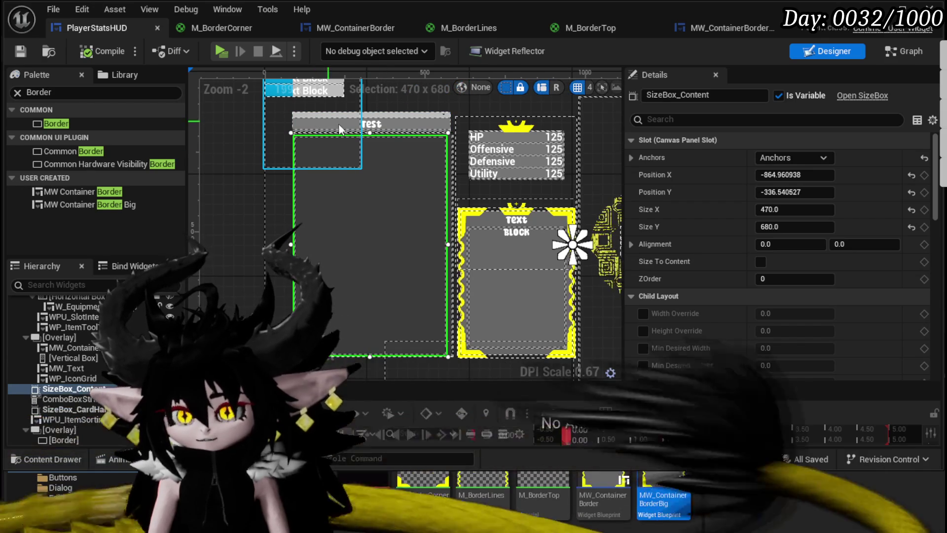
# Step: Fold the Overlay's child widgets, select the Overlay, then reselect SizeBox_Content
pyautogui.scroll(2, 64, 387)
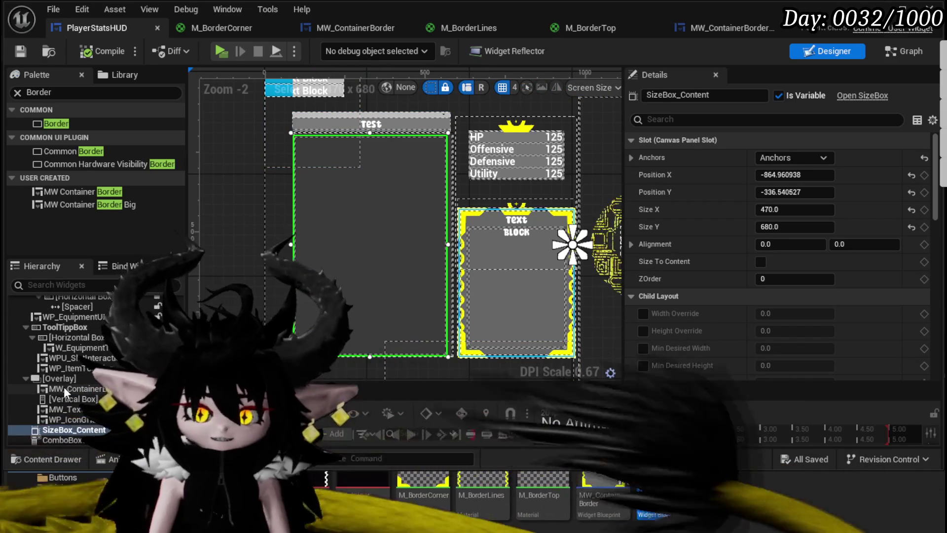
pyautogui.click(26, 378)
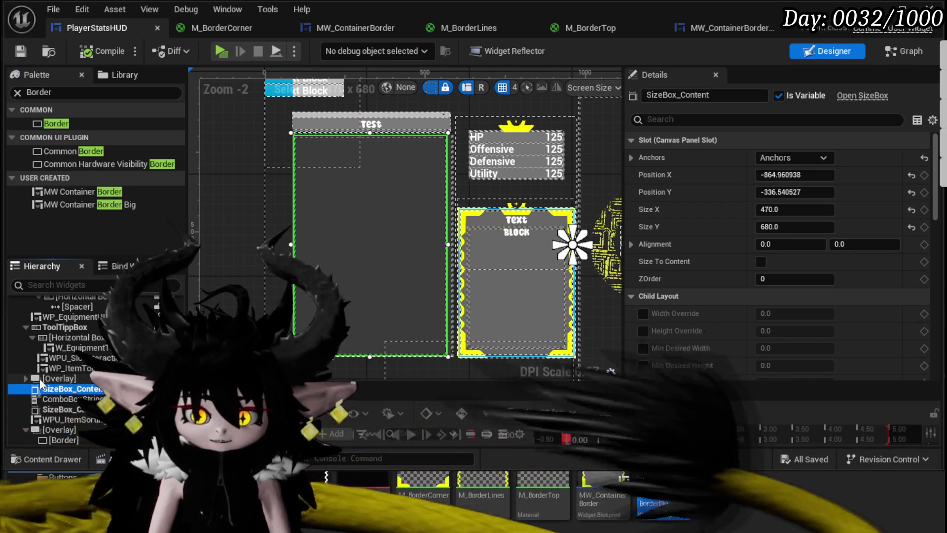
pyautogui.click(48, 379)
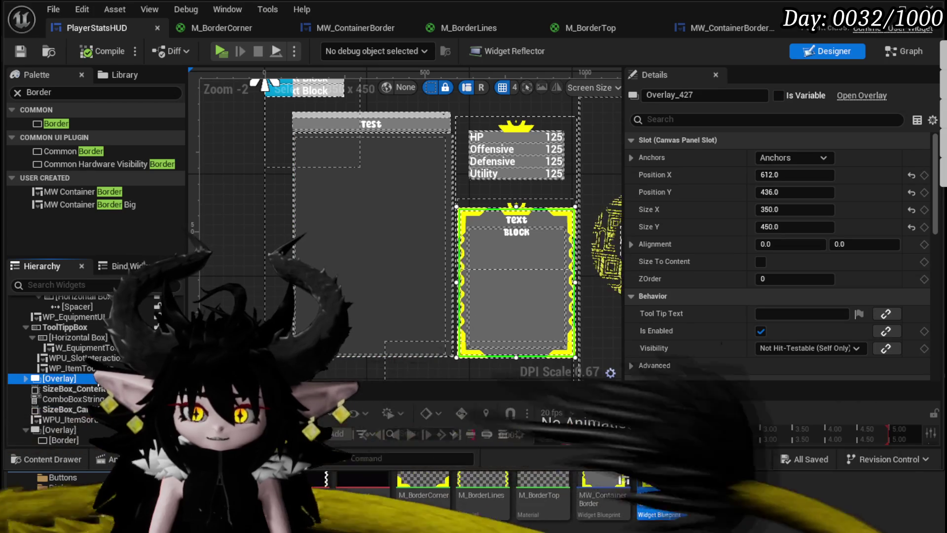
pyautogui.scroll(2, 74, 366)
pyautogui.scroll(-1, 347, 237)
pyautogui.moveTo(237, 194)
pyautogui.mouseDown()
pyautogui.moveTo(224, 239)
pyautogui.moveTo(45, 192)
pyautogui.moveTo(287, 154)
pyautogui.mouseUp()
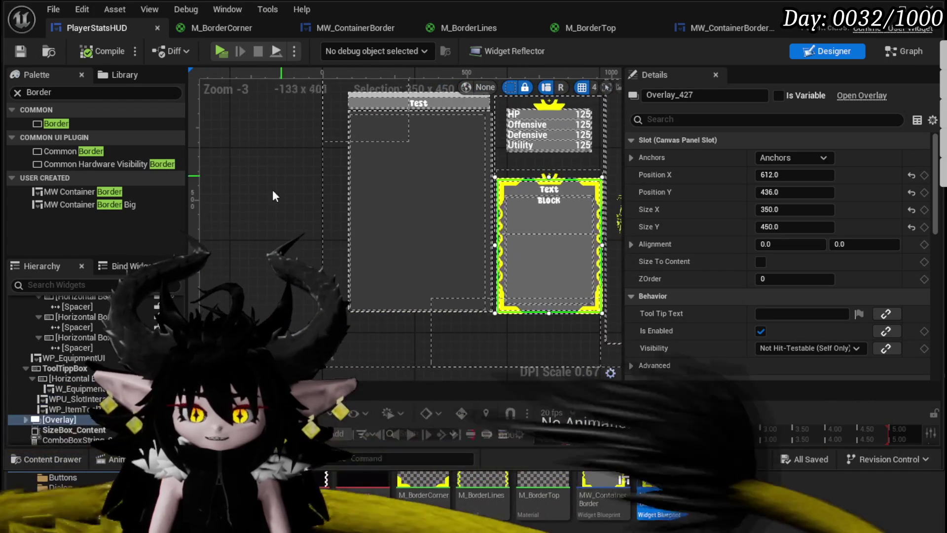
pyautogui.scroll(-2, 81, 358)
pyautogui.click(67, 390)
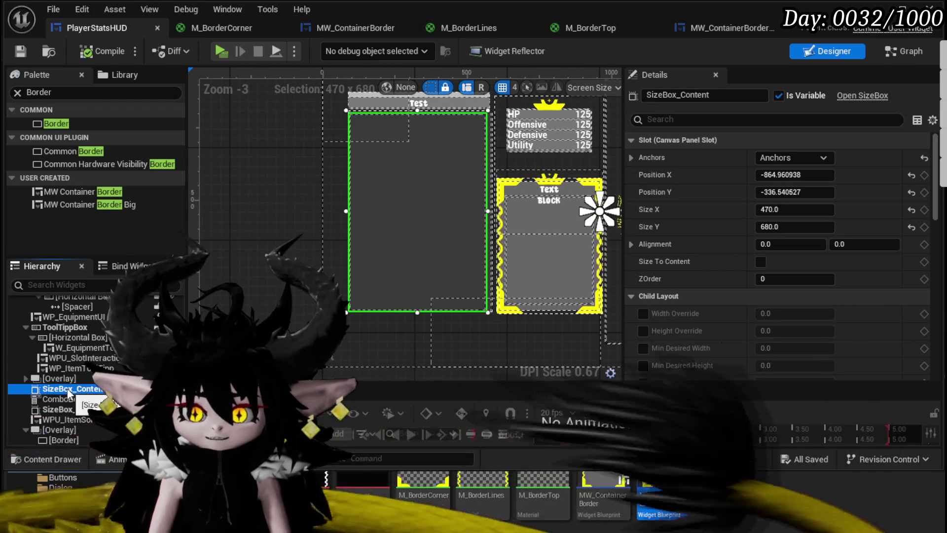
# Step: Shift the canvas to the top area and select the Test sorting bar, then SizeBox_Content
pyautogui.scroll(3, 400, 226)
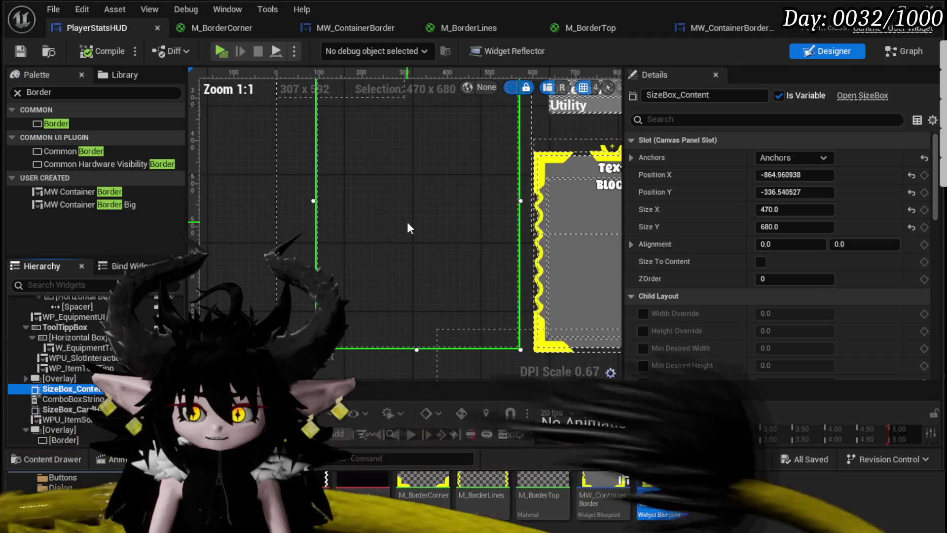
pyautogui.scroll(-2, 407, 221)
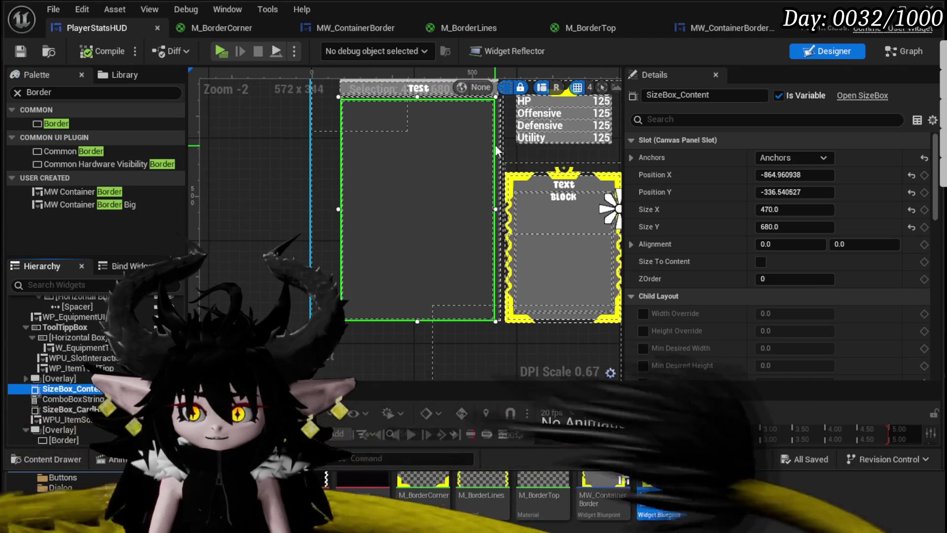
pyautogui.moveTo(404, 146); pyautogui.dragTo(351, 259)
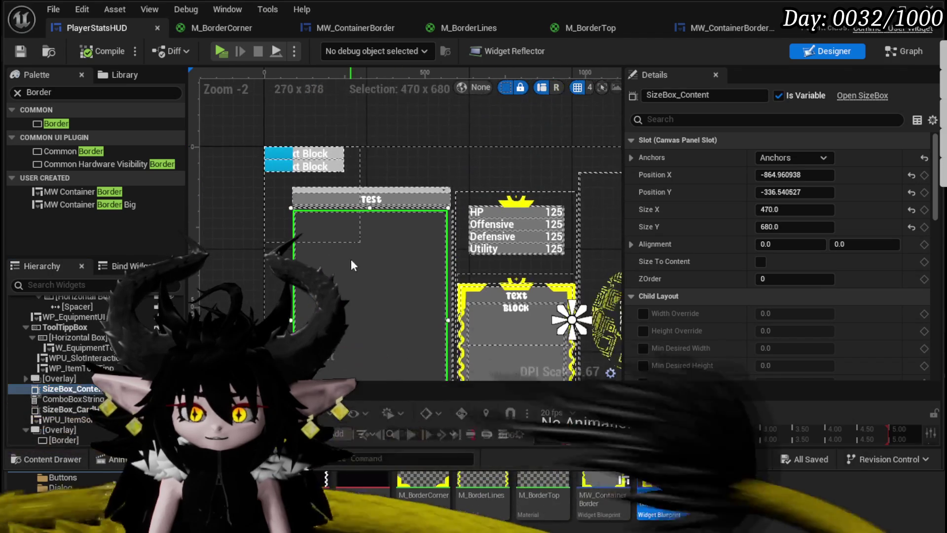
pyautogui.click(395, 197)
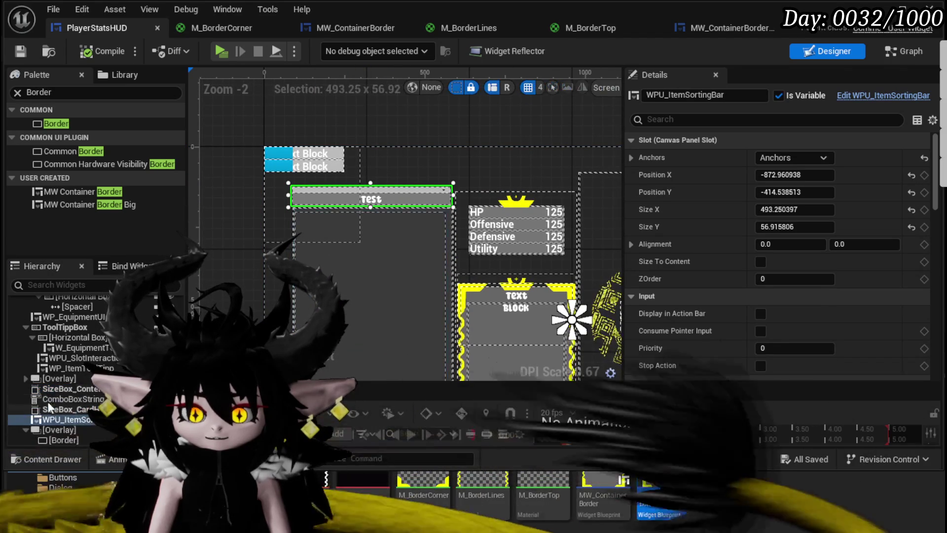
pyautogui.click(52, 389)
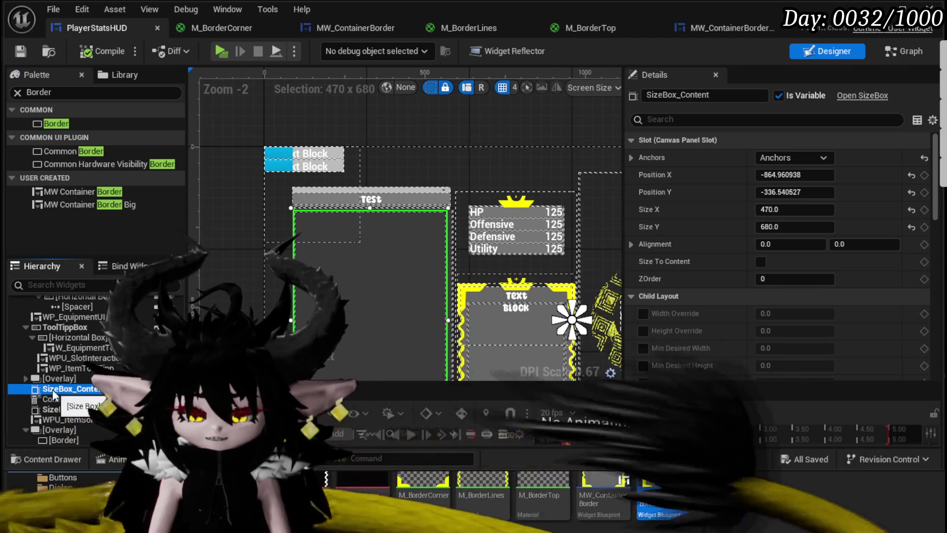
# Step: Select the ComboBoxString widget and pan the canvas to view the whole layout
pyautogui.click(57, 399)
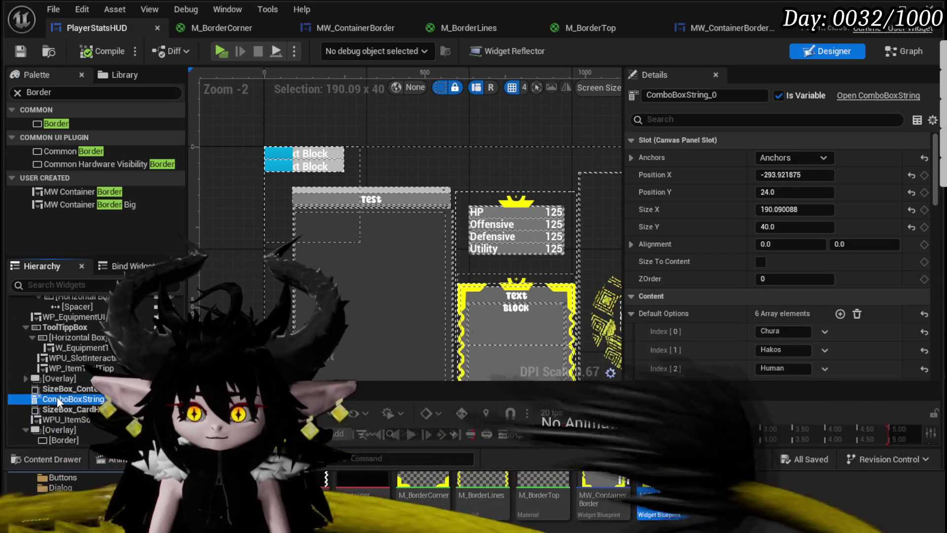
pyautogui.scroll(-2, 384, 221)
pyautogui.moveTo(383, 221)
pyautogui.mouseDown()
pyautogui.moveTo(236, 141)
pyautogui.moveTo(333, 152)
pyautogui.mouseUp()
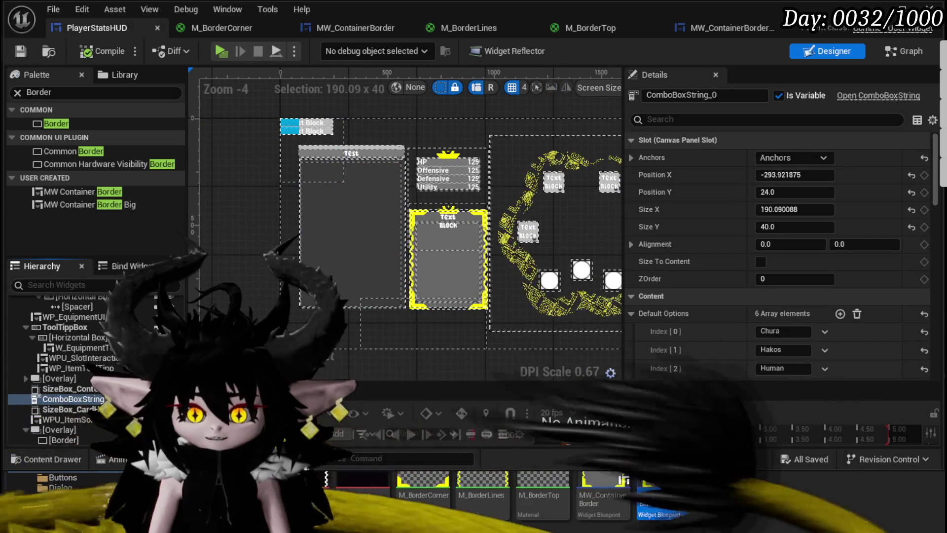
pyautogui.scroll(-1, 503, 185)
pyautogui.scroll(1, 502, 173)
pyautogui.scroll(-5, 719, 222)
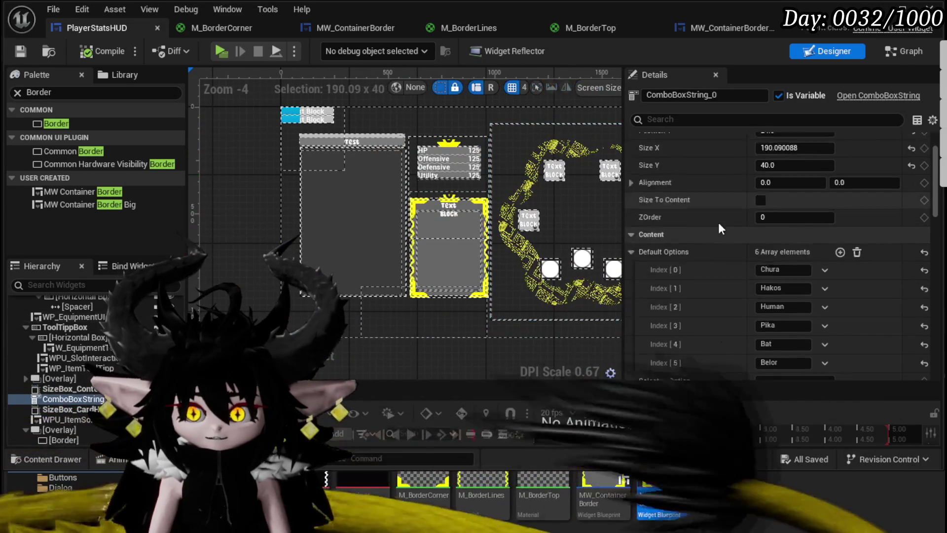
pyautogui.scroll(-3, 708, 270)
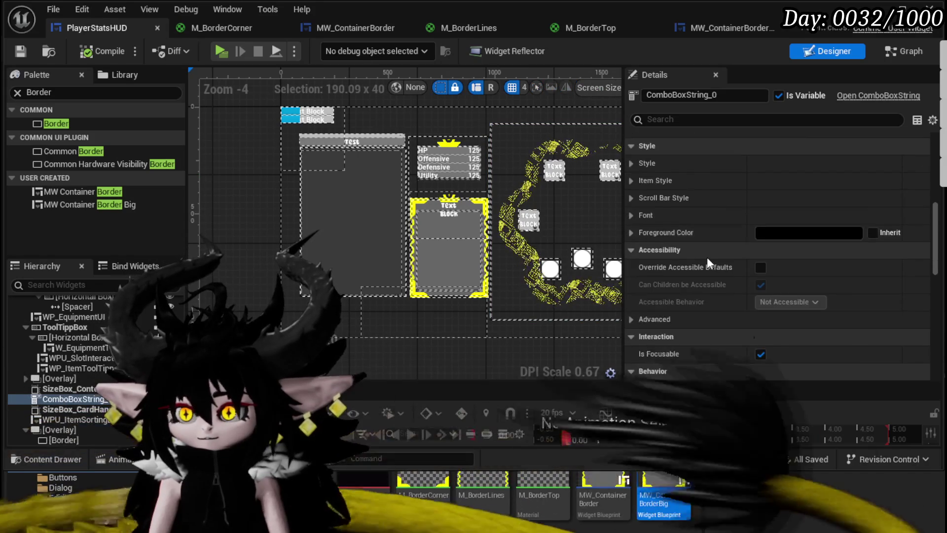
pyautogui.scroll(-3, 706, 257)
pyautogui.click(768, 340)
pyautogui.click(771, 368)
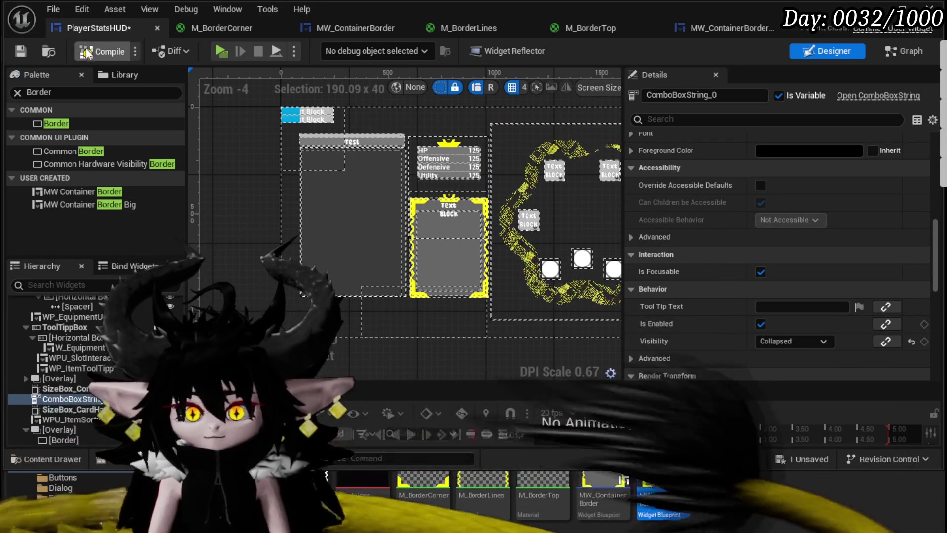
pyautogui.click(22, 50)
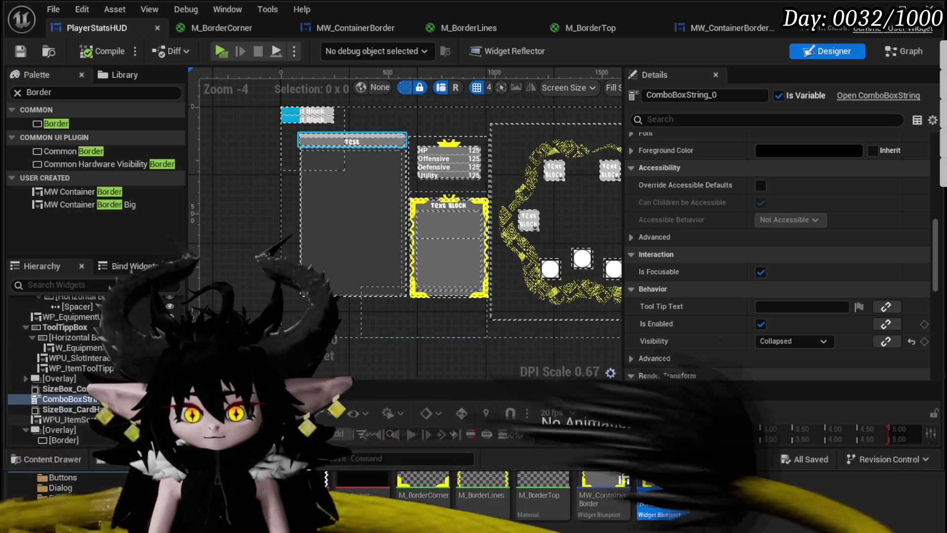
pyautogui.click(352, 142)
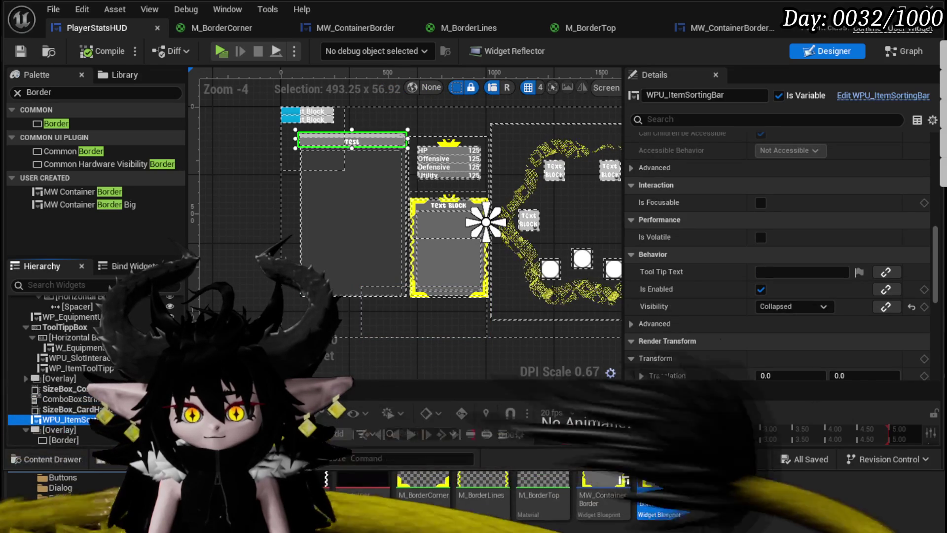
pyautogui.keyDown('ctrl'); pyautogui.click(61, 390); pyautogui.keyUp('ctrl')
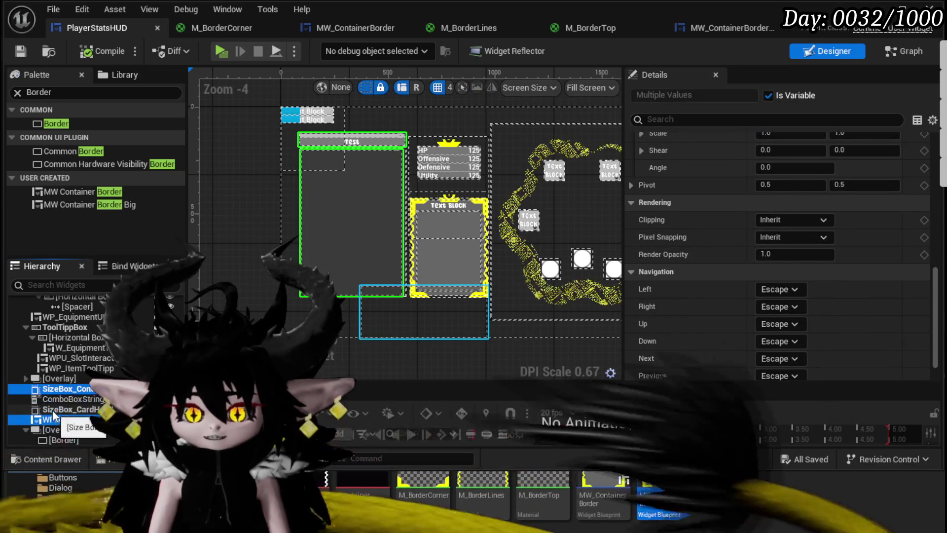
pyautogui.scroll(2, 65, 378)
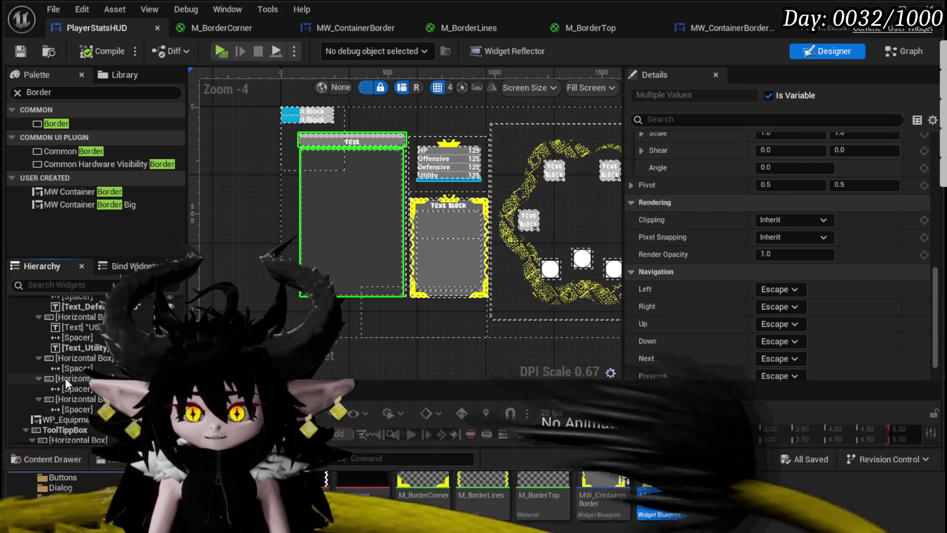
pyautogui.scroll(6, 357, 170)
pyautogui.scroll(-2, 432, 126)
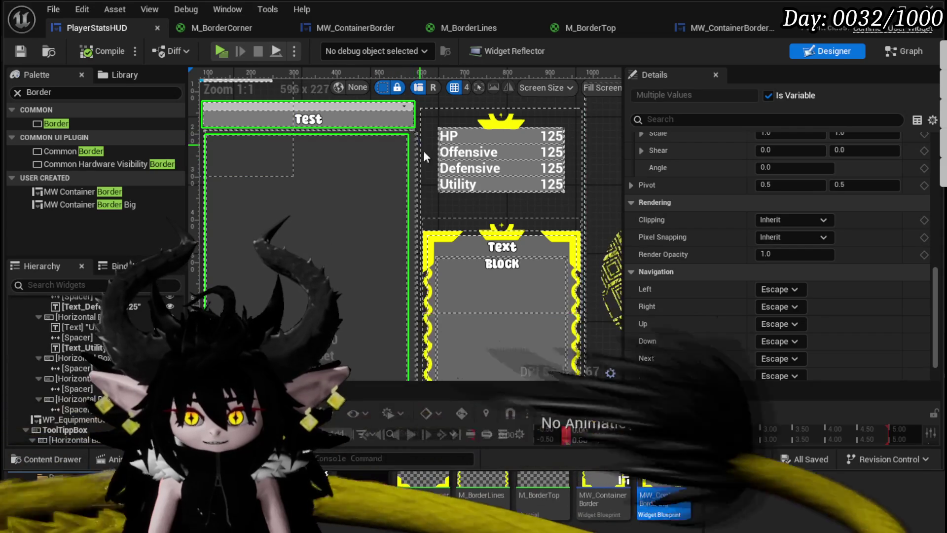
# Step: Collapse the Vertical Box and Border, then the Horizontal Box inside ToolTippBox
pyautogui.scroll(5, 61, 357)
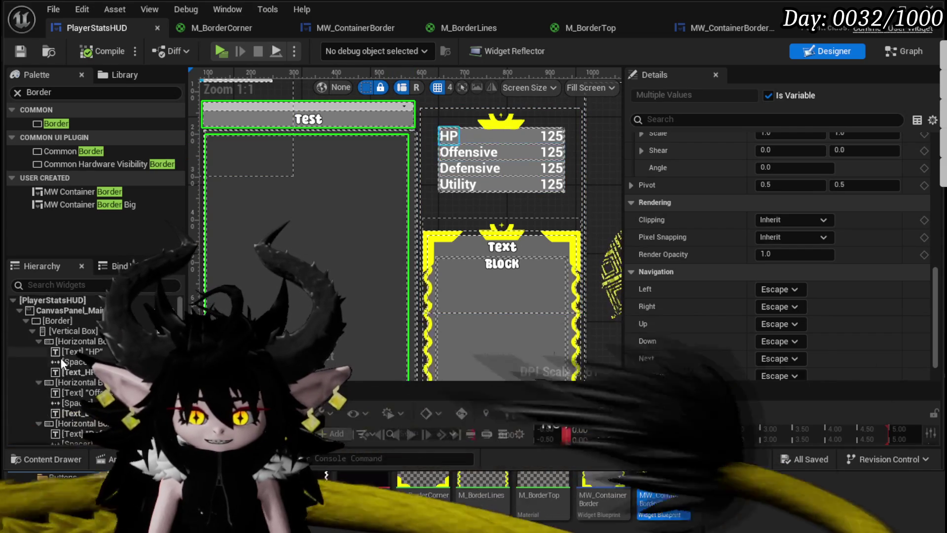
pyautogui.click(31, 330)
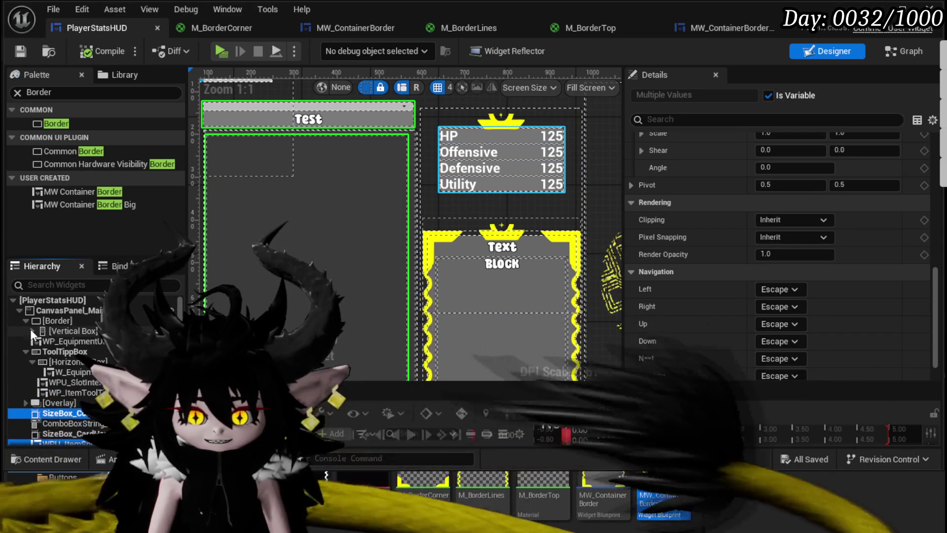
pyautogui.click(27, 318)
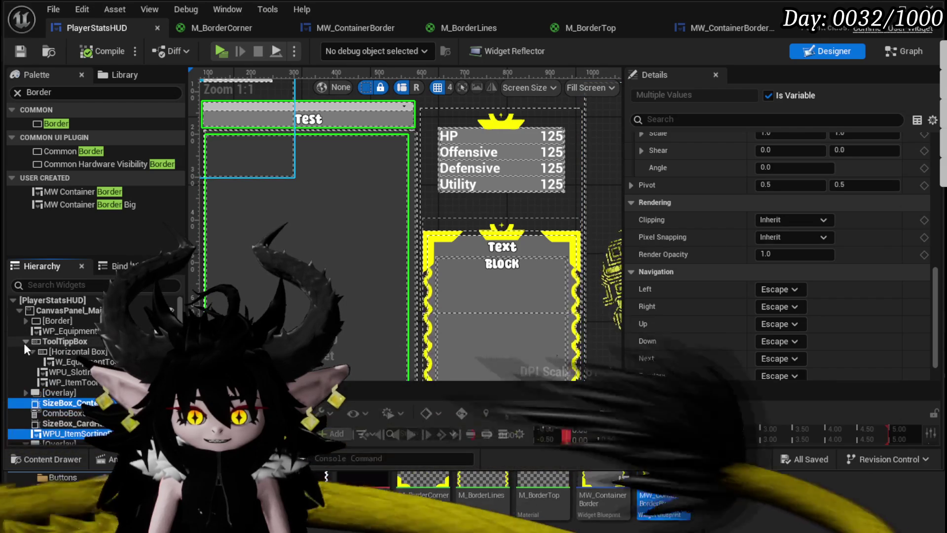
pyautogui.click(74, 353)
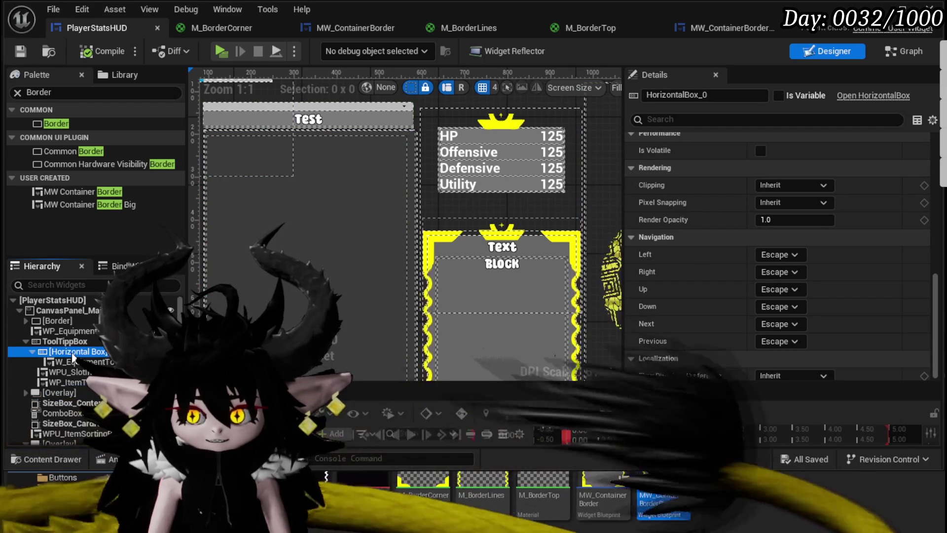
pyautogui.scroll(-4, 383, 225)
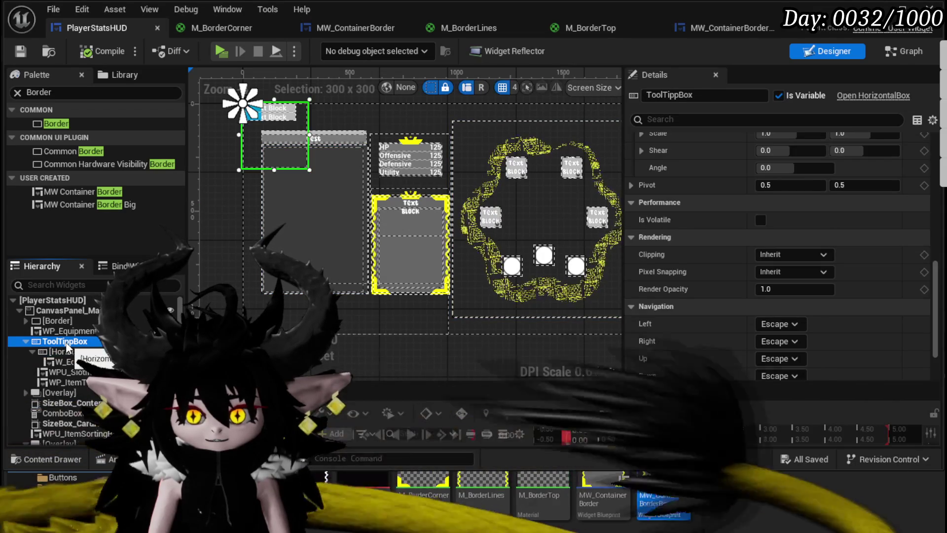
pyautogui.click(67, 350)
pyautogui.click(31, 351)
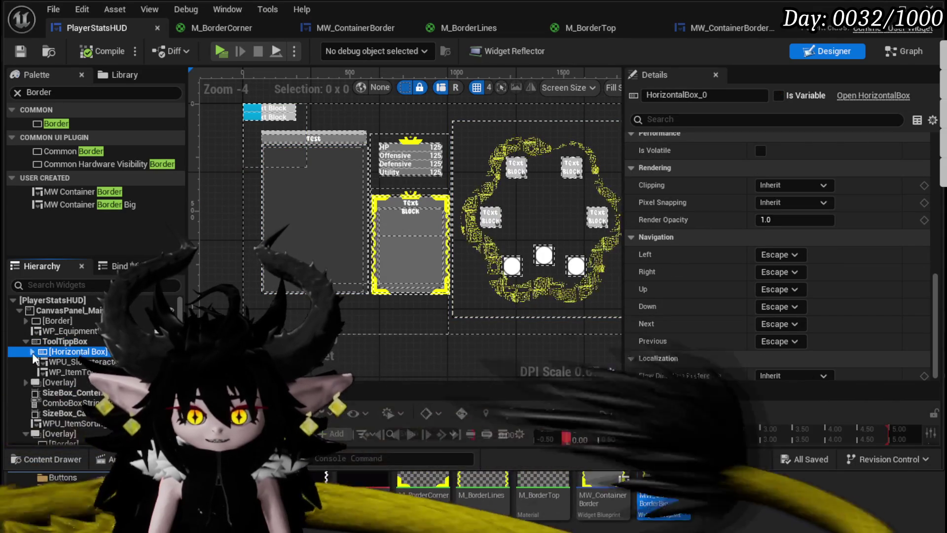
# Step: Check WPU_SlotInteraction, WP_ItemToolTipp, SizeBox_Content, collapsed ComboBoxString_0 and SizeBox_CardHand
pyautogui.click(63, 360)
pyautogui.click(81, 373)
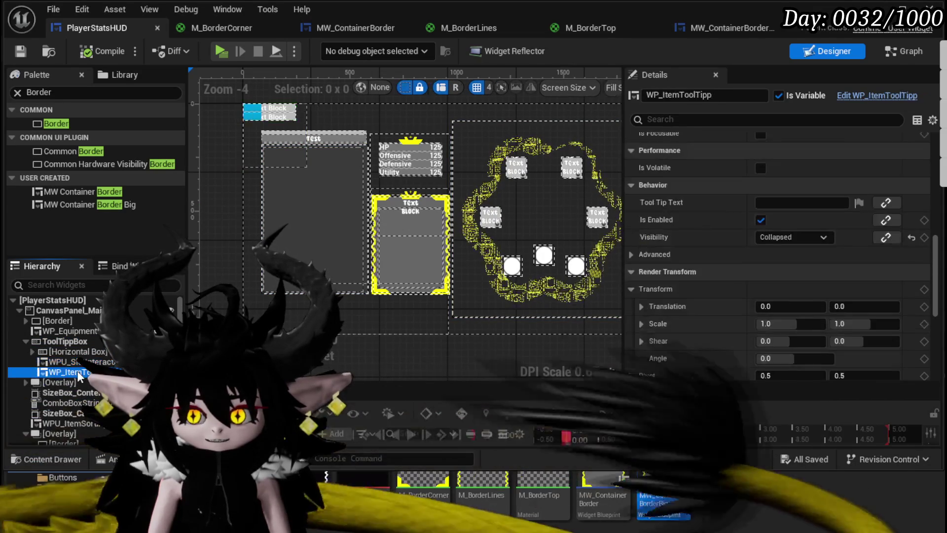
pyautogui.click(69, 382)
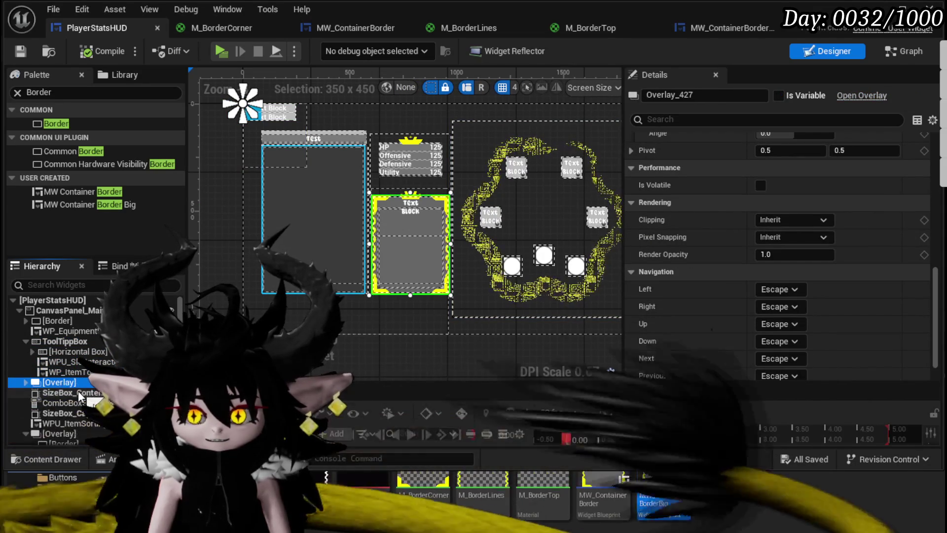
pyautogui.click(81, 393)
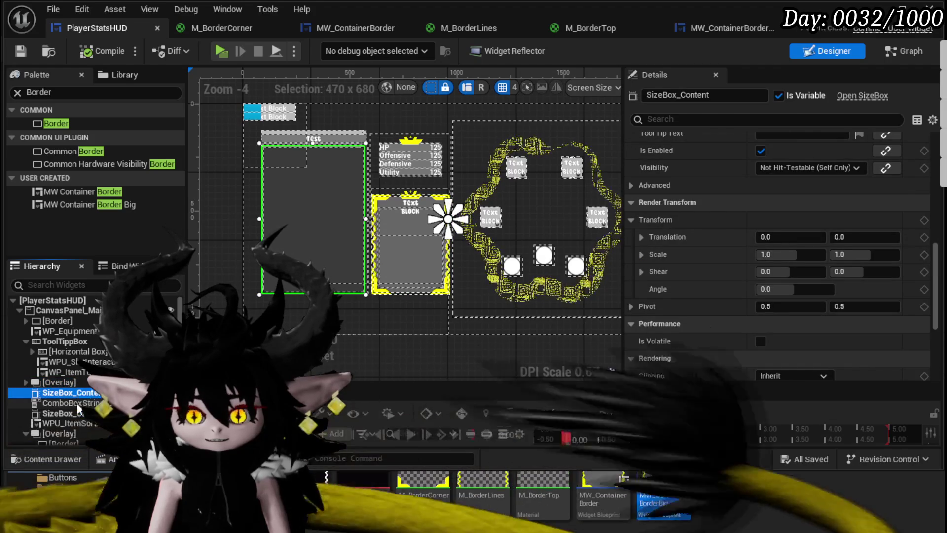
pyautogui.click(79, 403)
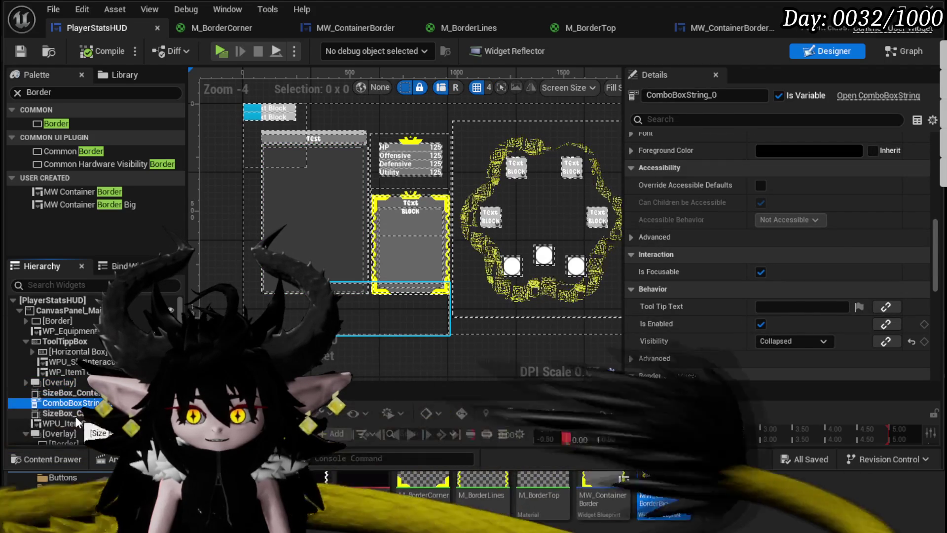
pyautogui.click(74, 414)
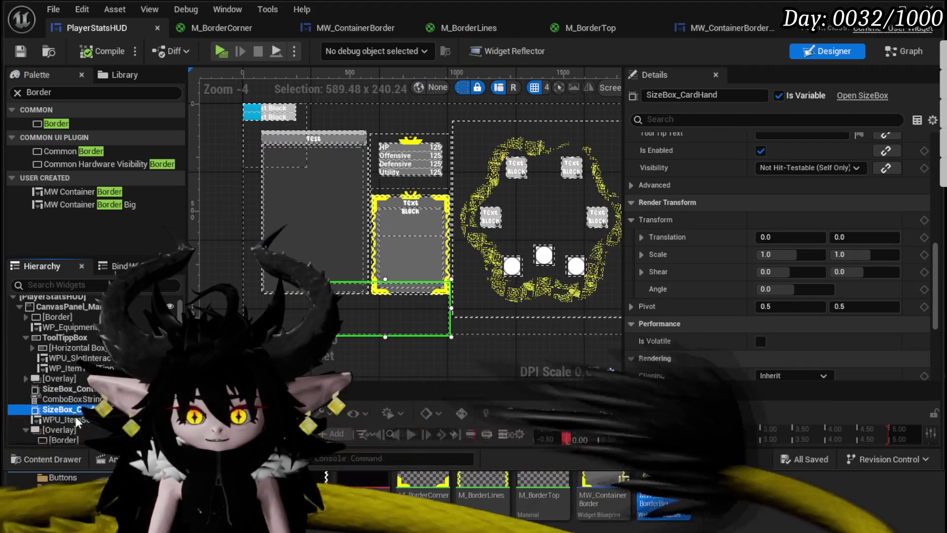
# Step: Select the stats overlay's Border, then SizeBox_Content, then the root CanvasPanel_Main
pyautogui.click(444, 211)
pyautogui.click(444, 211)
pyautogui.click(69, 441)
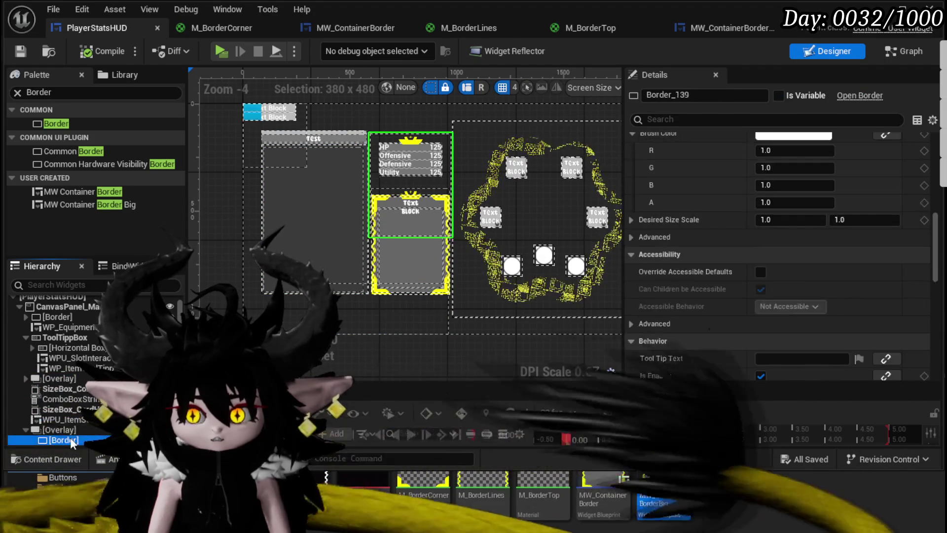
pyautogui.click(61, 390)
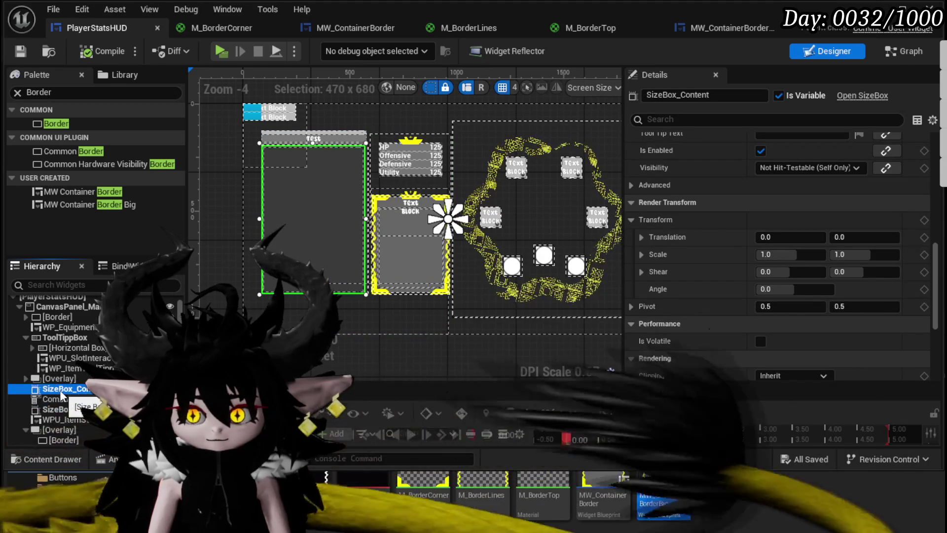
pyautogui.scroll(5, 767, 233)
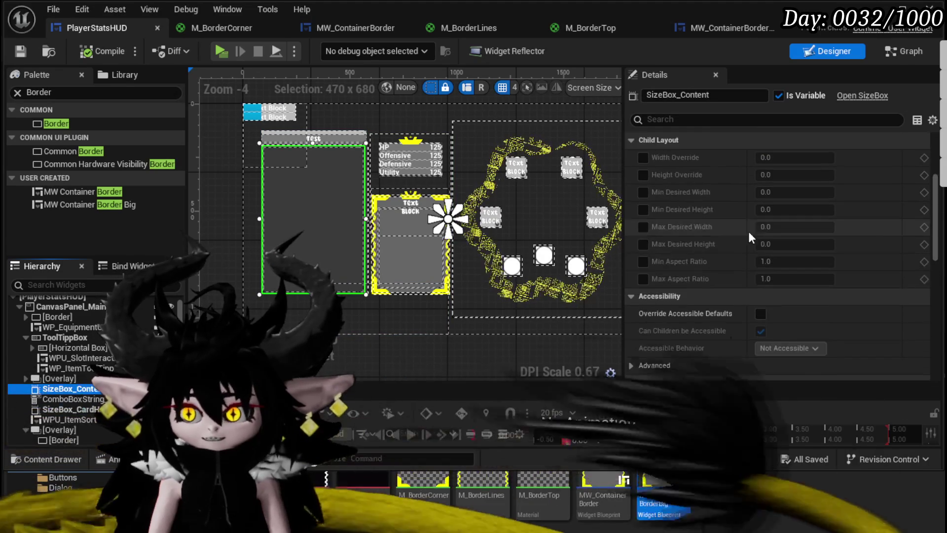
pyautogui.scroll(3, 748, 230)
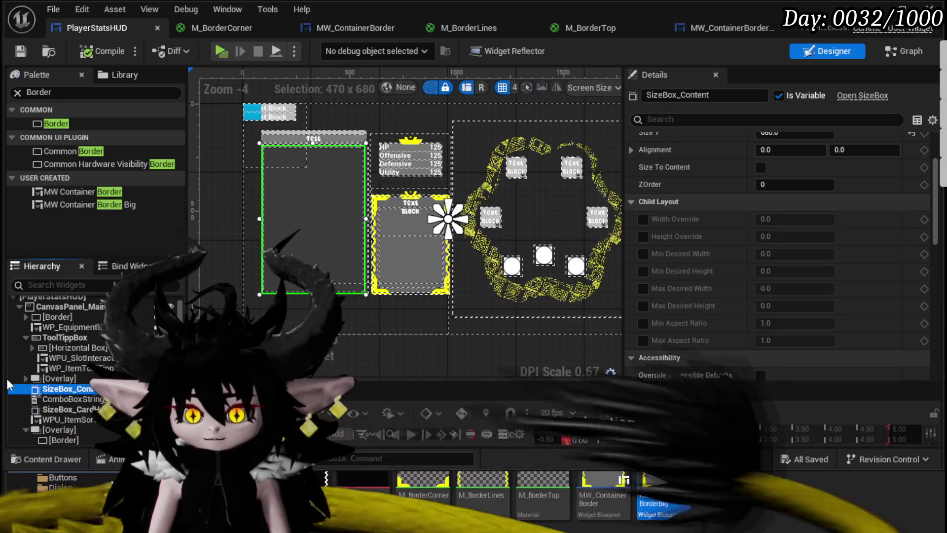
pyautogui.scroll(1, 49, 345)
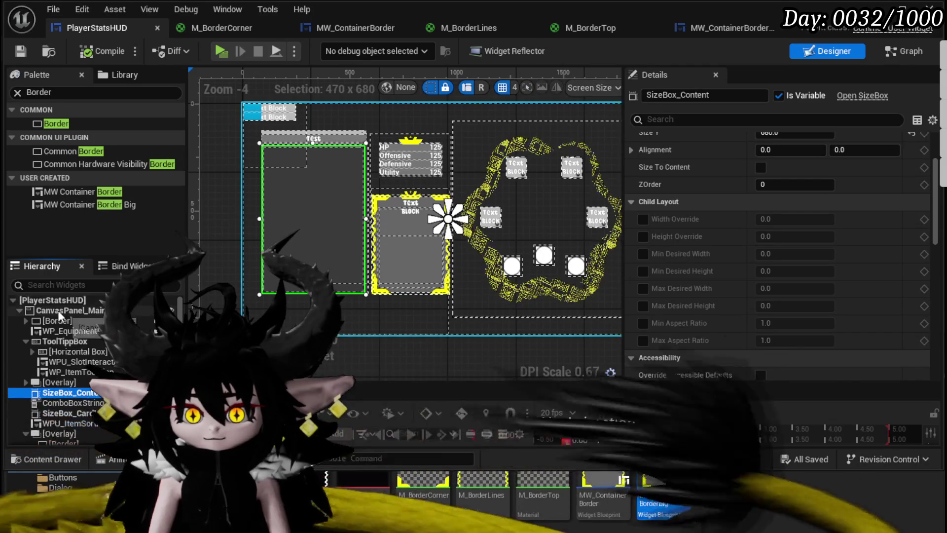
pyautogui.click(62, 310)
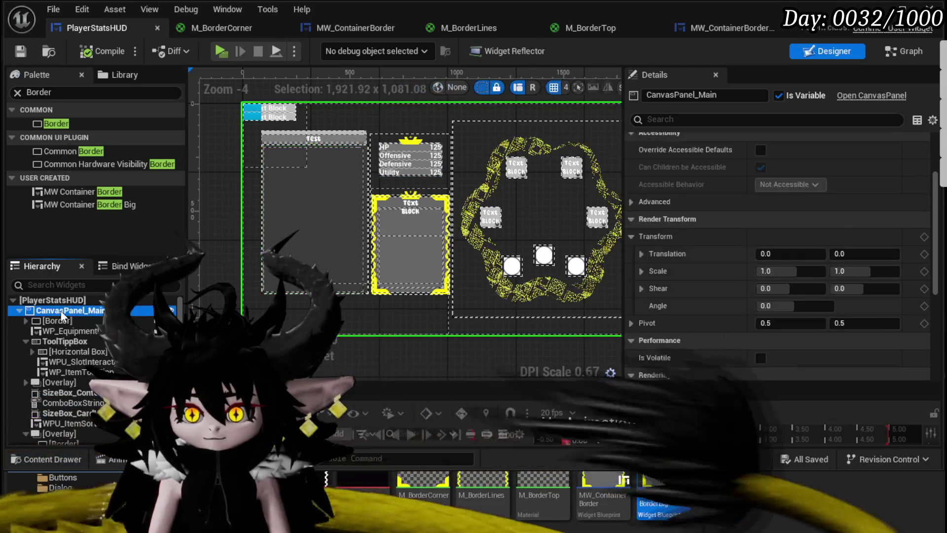
# Step: Select the top Border and the 470 x 680 SizeBox_Content, then save PlayerStatsHUD
pyautogui.click(58, 322)
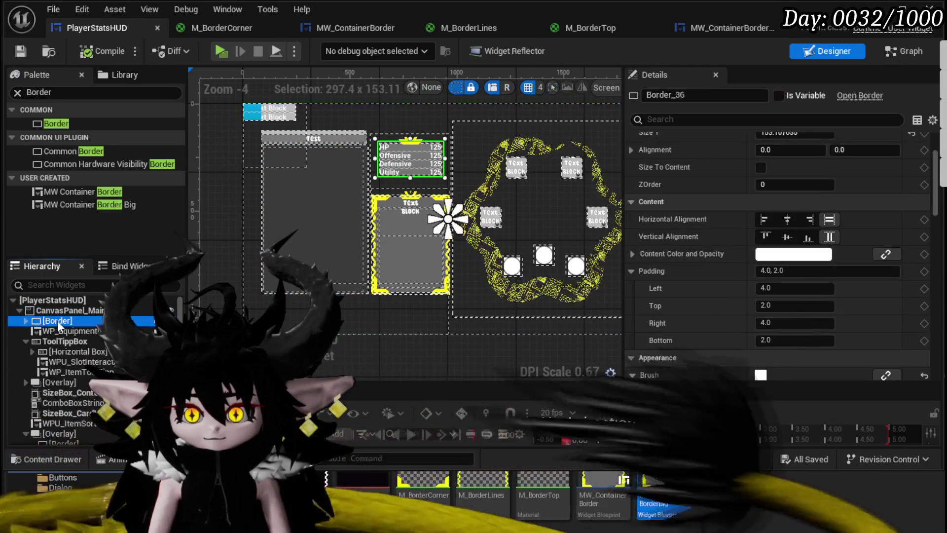
pyautogui.scroll(-1, 69, 349)
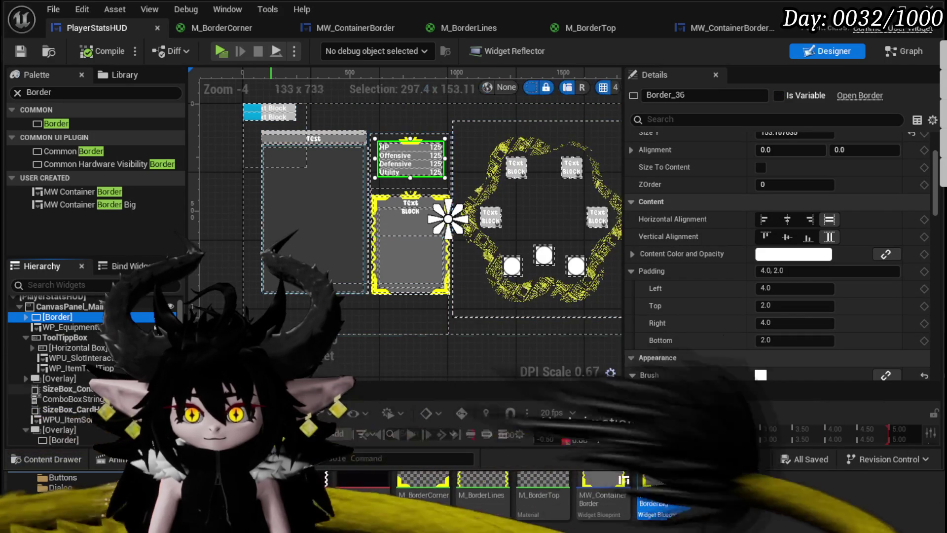
pyautogui.click(314, 217)
pyautogui.click(21, 51)
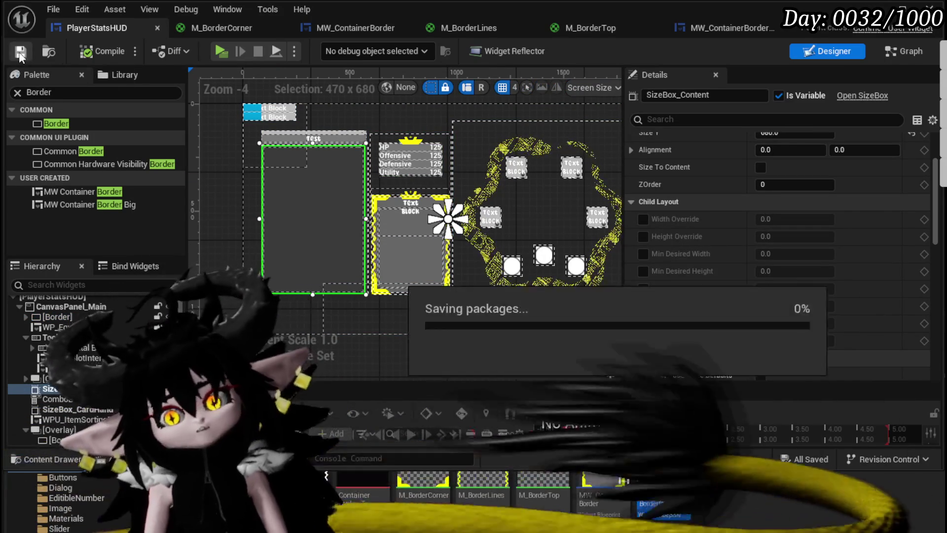
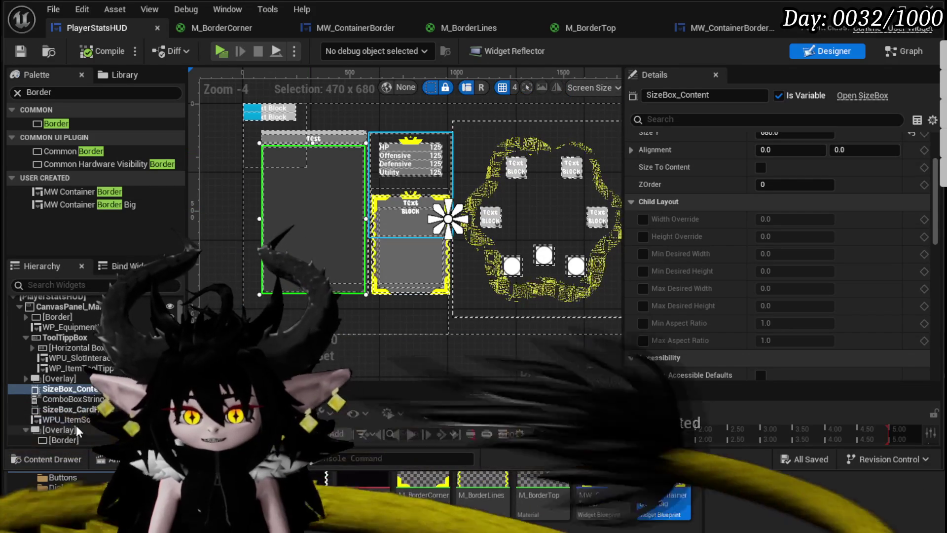
# Step: Select WPU_ItemSortingBar together with SizeBox_Content and bring up the Wrap With container list
pyautogui.keyDown('ctrl'); pyautogui.click(78, 420); pyautogui.keyUp('ctrl')
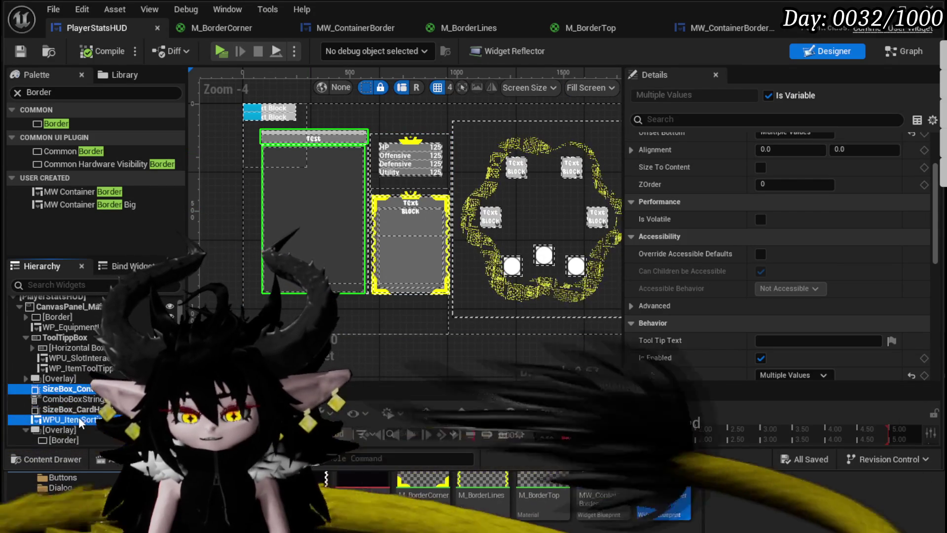
pyautogui.rightClick(80, 422)
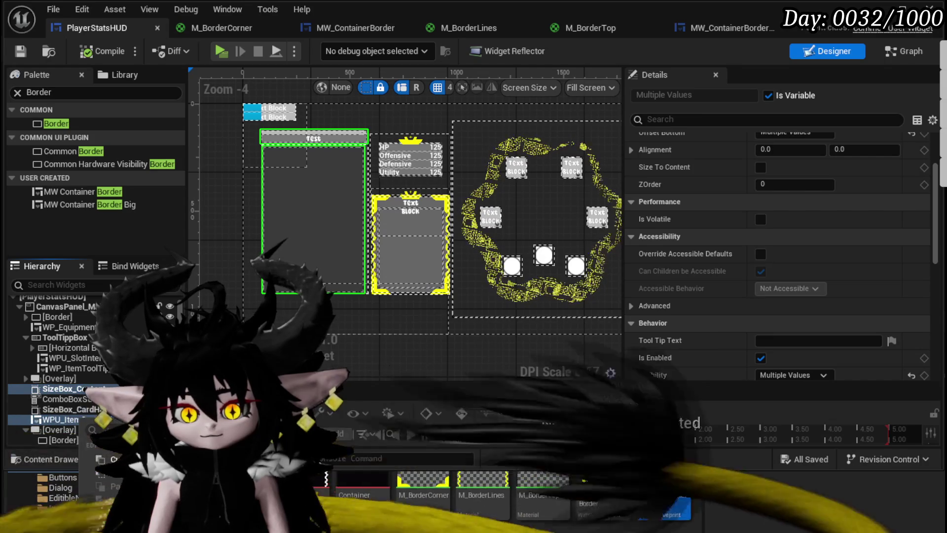
pyautogui.moveTo(113, 518)
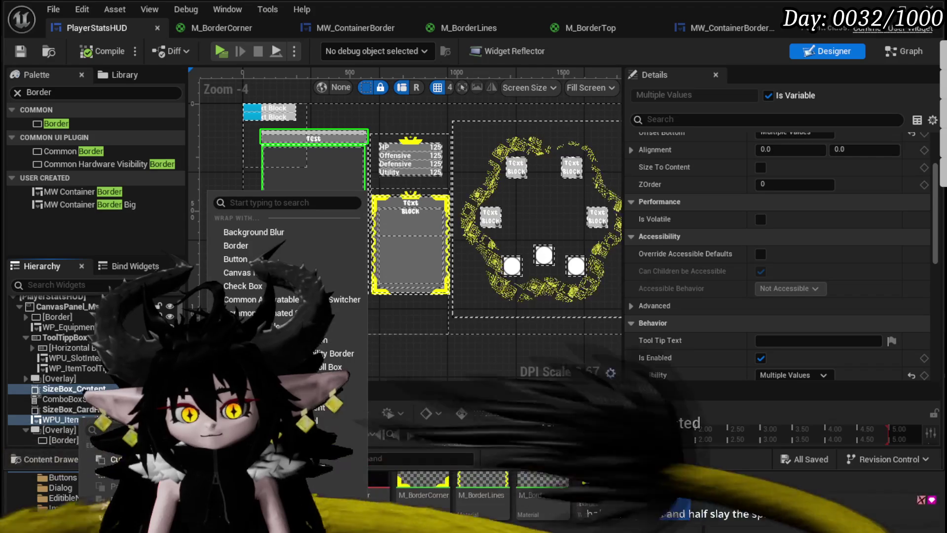
# Step: Wrap SizeBox_Content and the item sorting bar in a Vertical Box and check the canvas layout
pyautogui.click(241, 434)
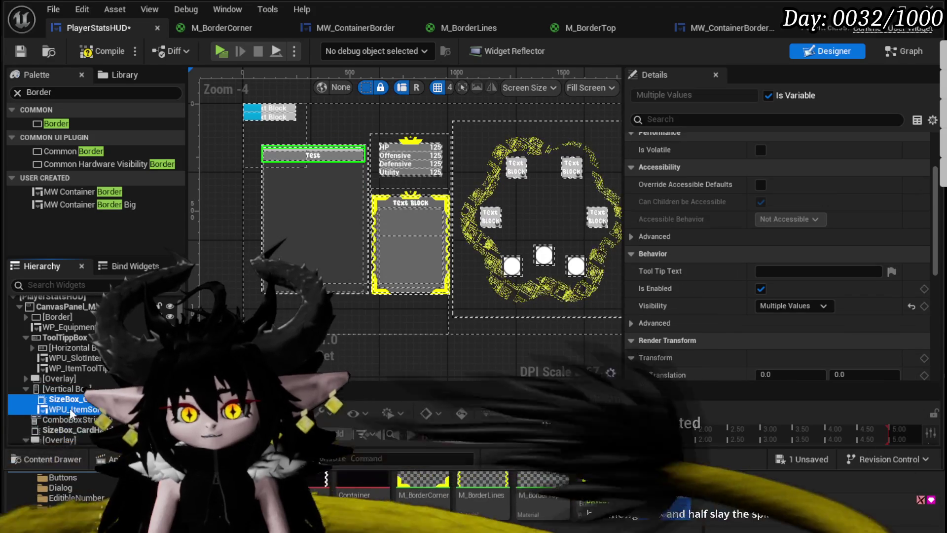
pyautogui.scroll(4, 312, 181)
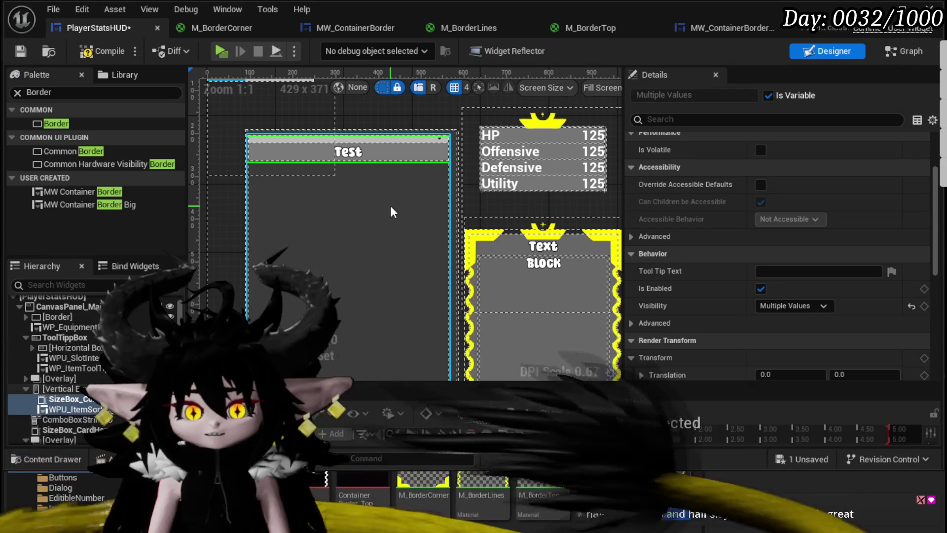
pyautogui.click(207, 282)
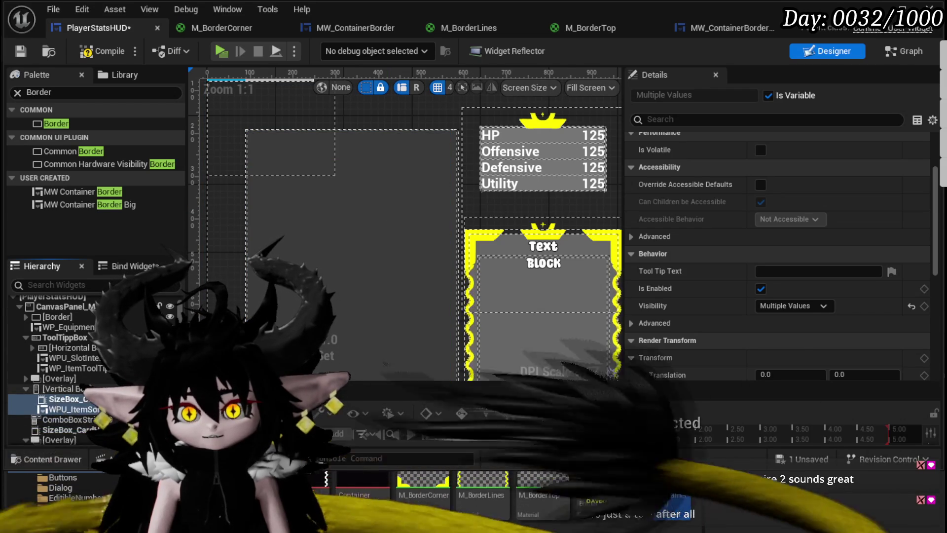
pyautogui.scroll(-4, 394, 189)
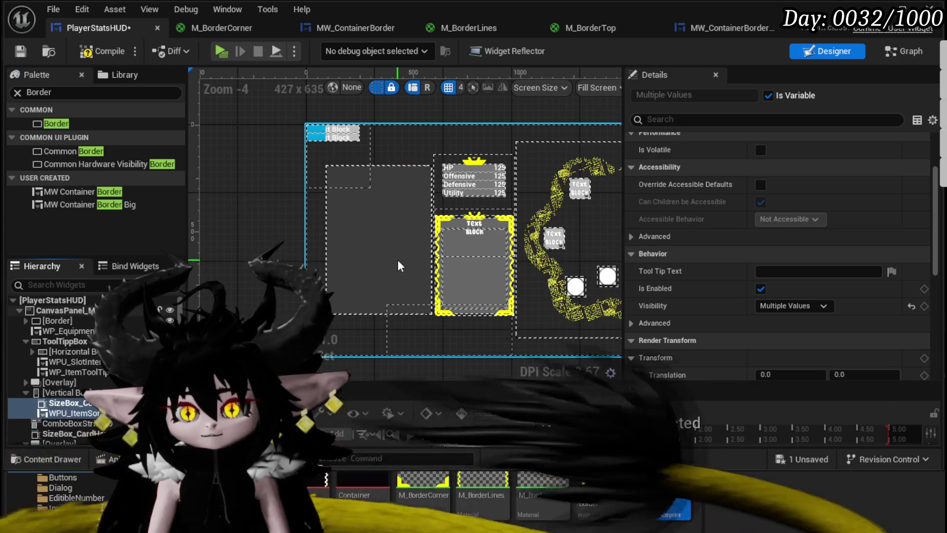
pyautogui.click(397, 260)
pyautogui.click(524, 183)
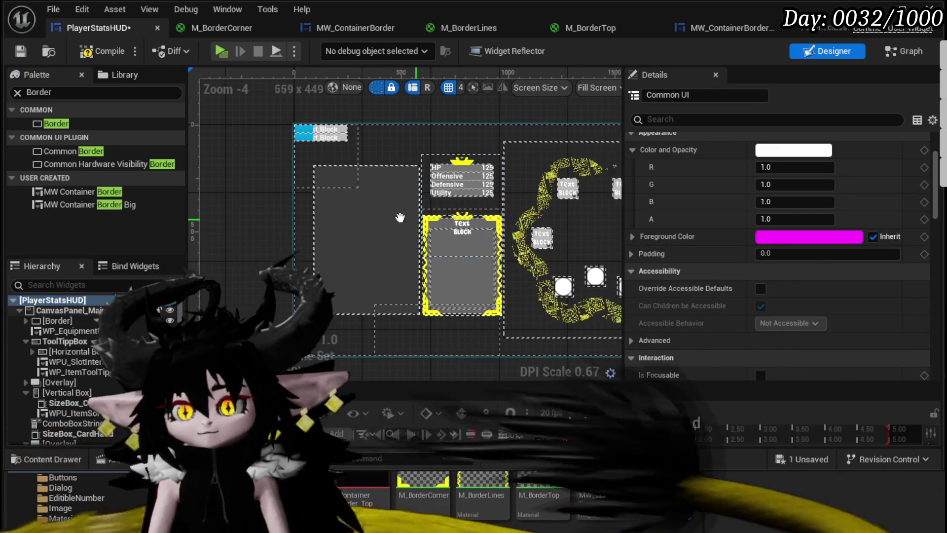
pyautogui.click(498, 190)
pyautogui.click(381, 194)
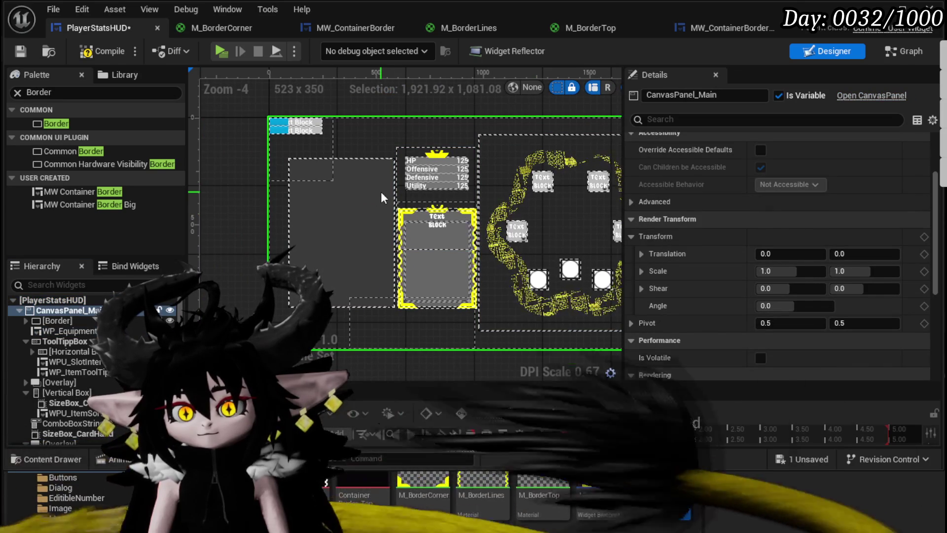
pyautogui.click(169, 311)
pyautogui.click(170, 311)
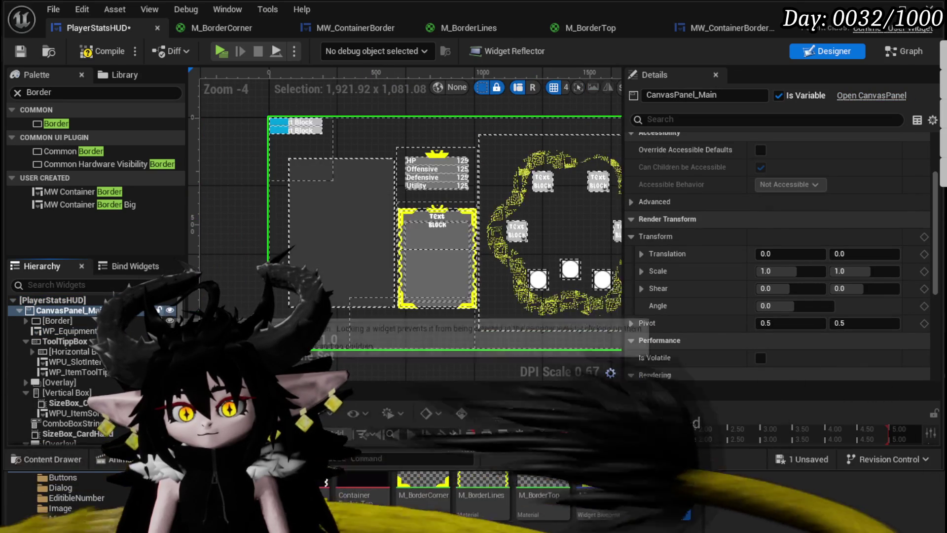
pyautogui.click(327, 219)
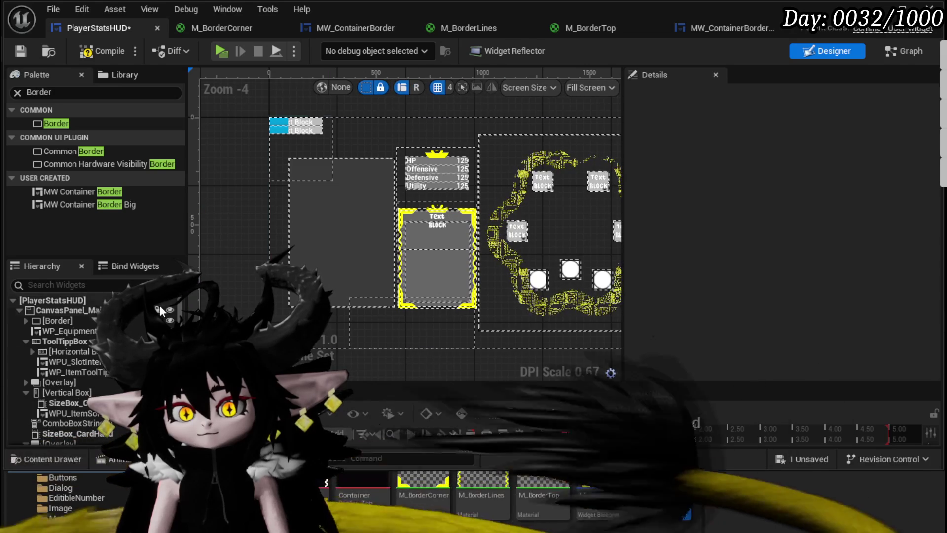
pyautogui.click(59, 320)
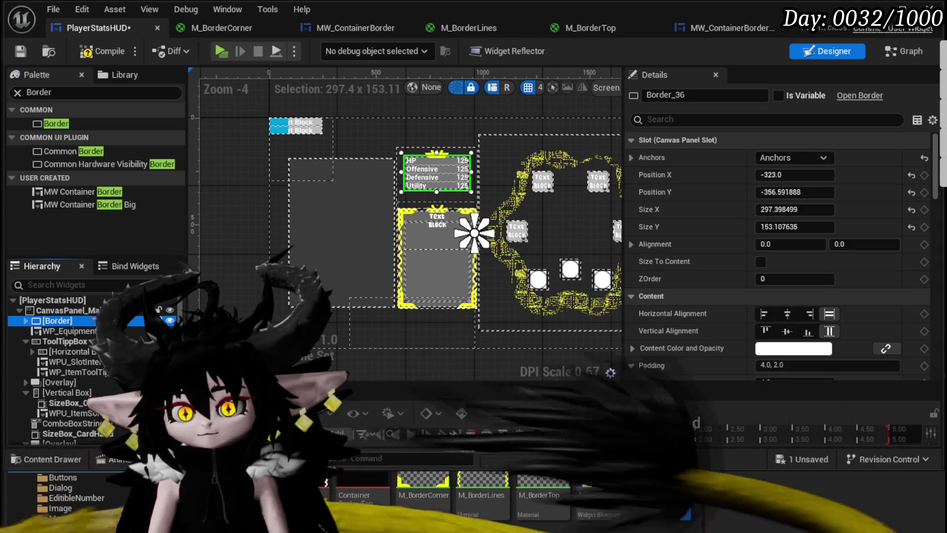
pyautogui.click(474, 233)
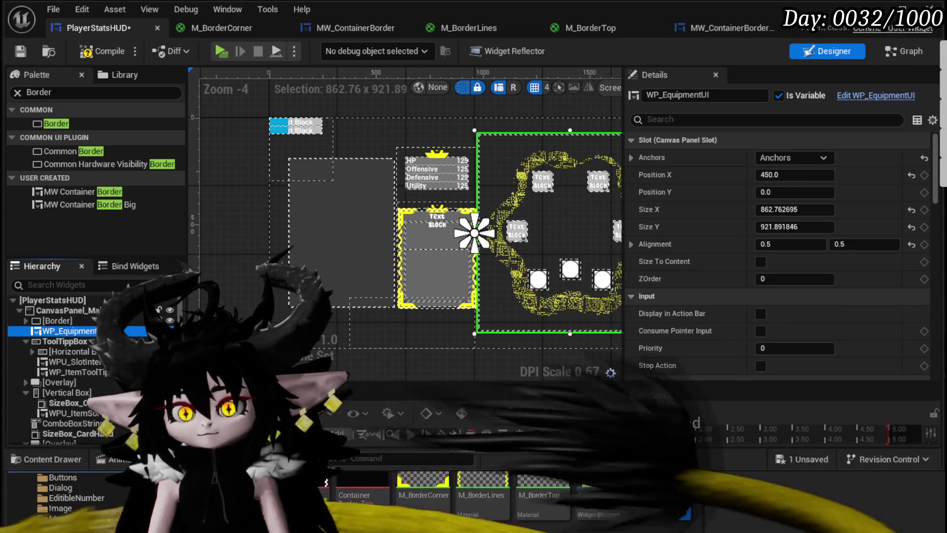
pyautogui.click(269, 117)
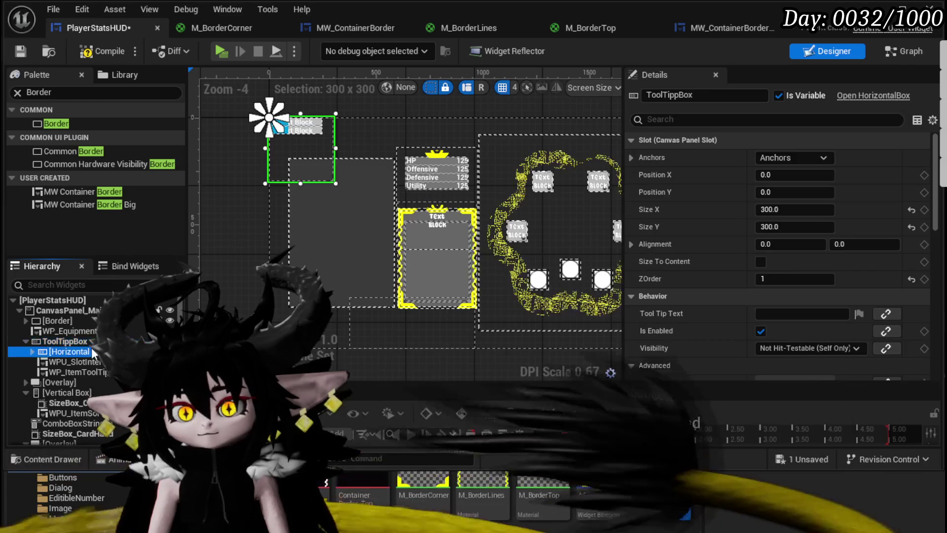
pyautogui.click(91, 351)
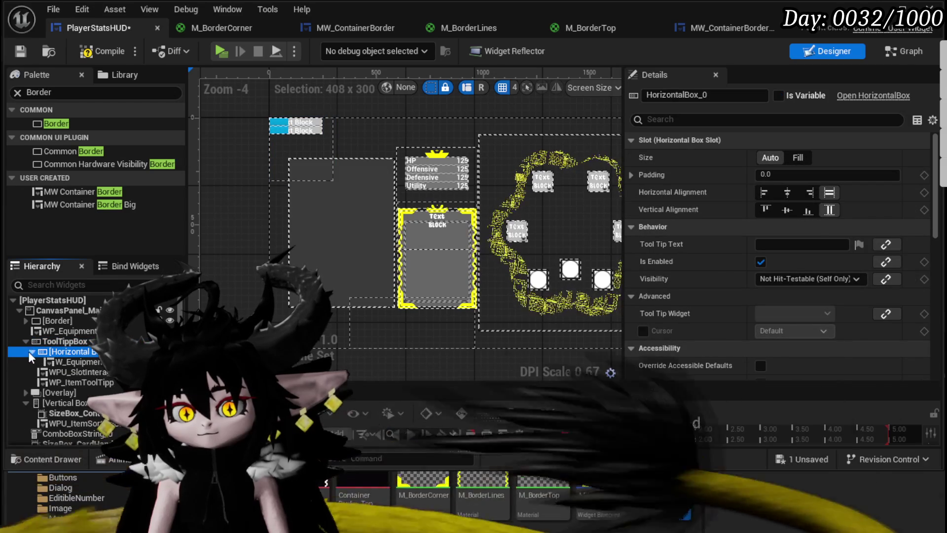
pyautogui.click(26, 341)
pyautogui.click(52, 349)
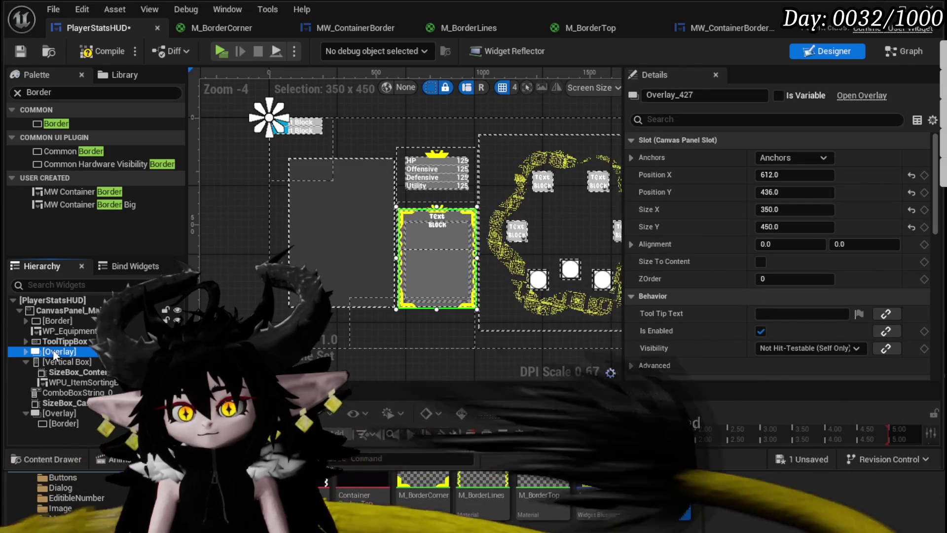
pyautogui.click(55, 362)
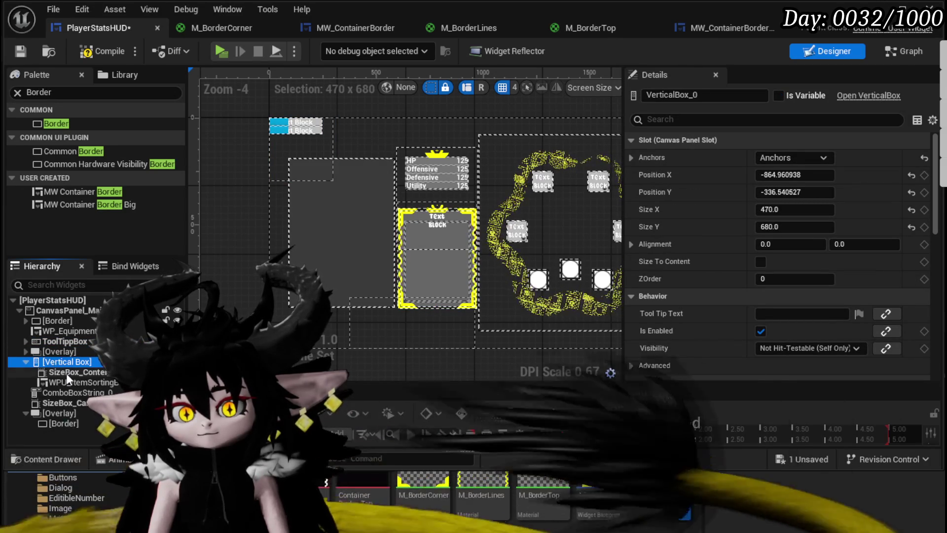
pyautogui.click(67, 373)
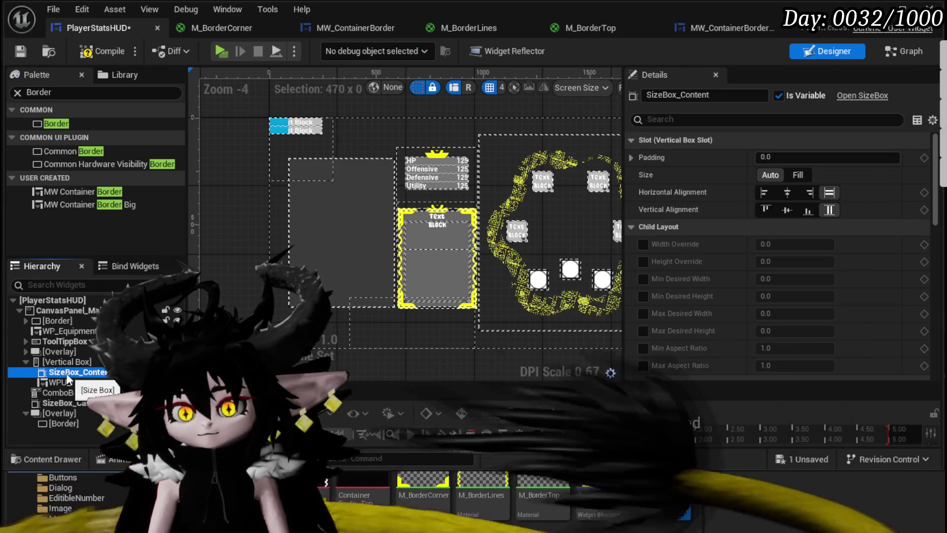
pyautogui.click(72, 384)
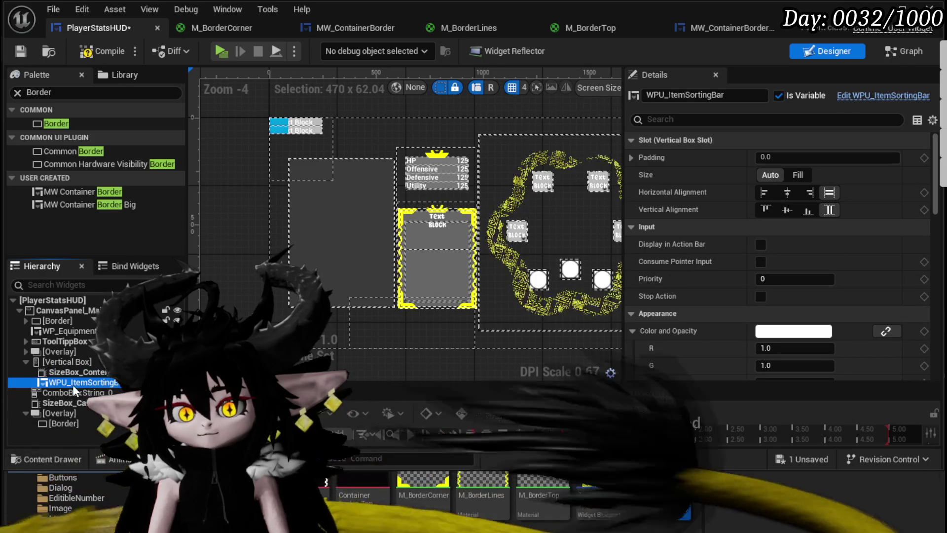
pyautogui.click(72, 392)
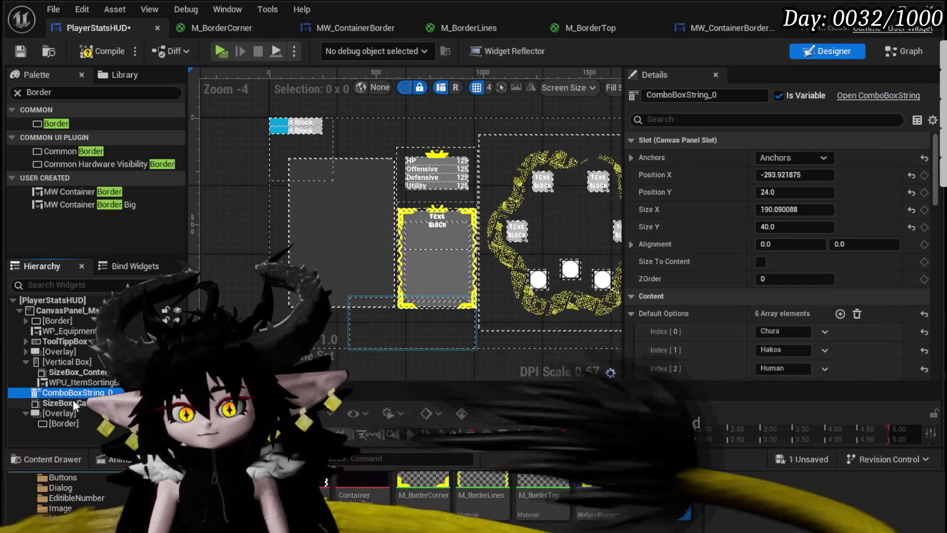
pyautogui.click(74, 403)
pyautogui.click(72, 413)
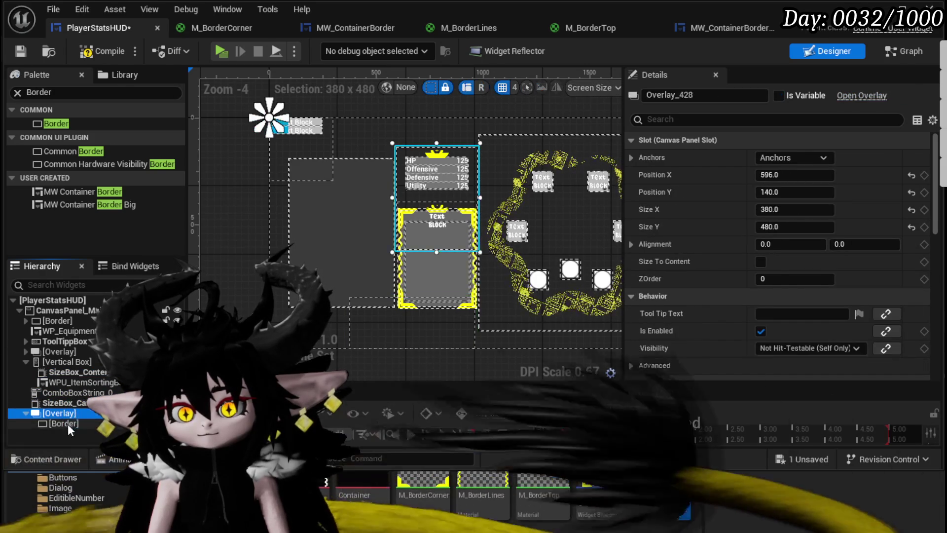
pyautogui.click(68, 424)
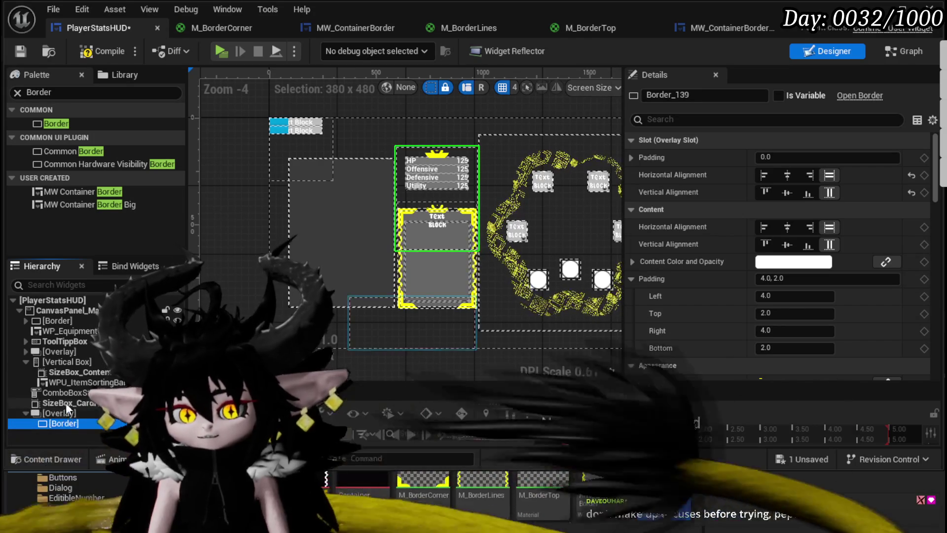
pyautogui.click(65, 382)
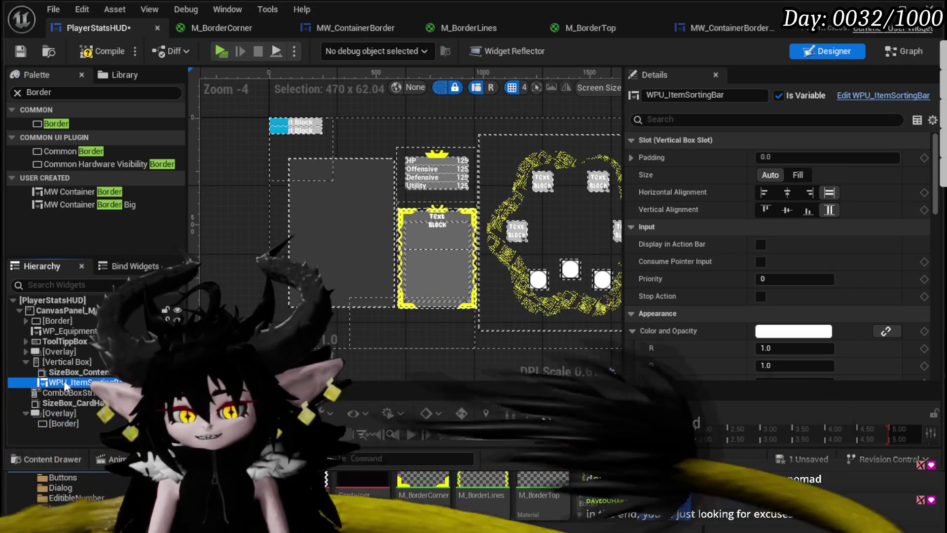
pyautogui.click(64, 372)
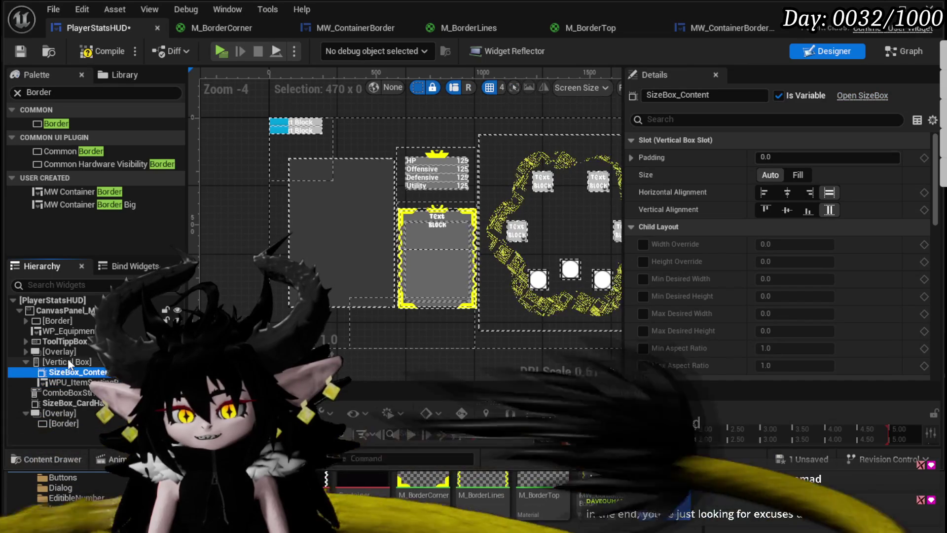
pyautogui.click(69, 361)
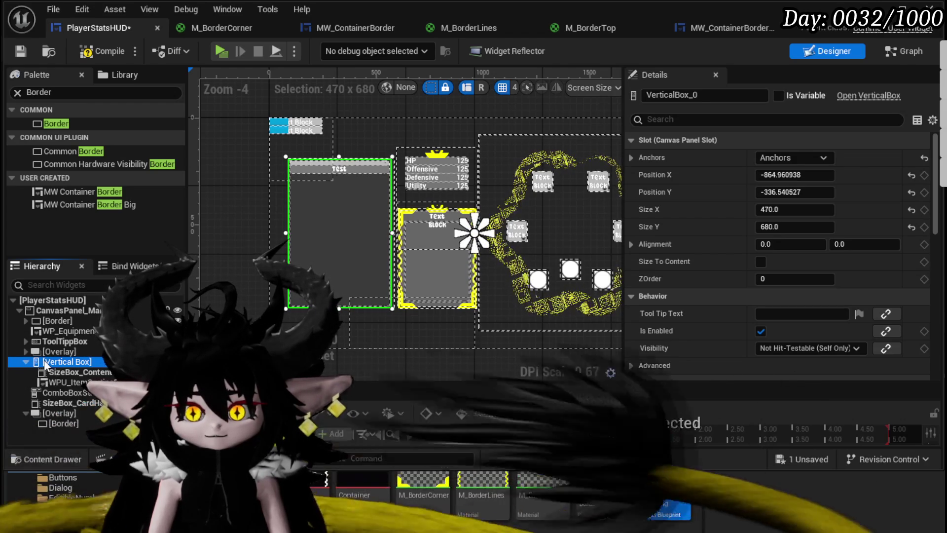
# Step: Compile PlayerStatsHUD, then collapse the Vertical Box and bring up its actions menu
pyautogui.click(89, 54)
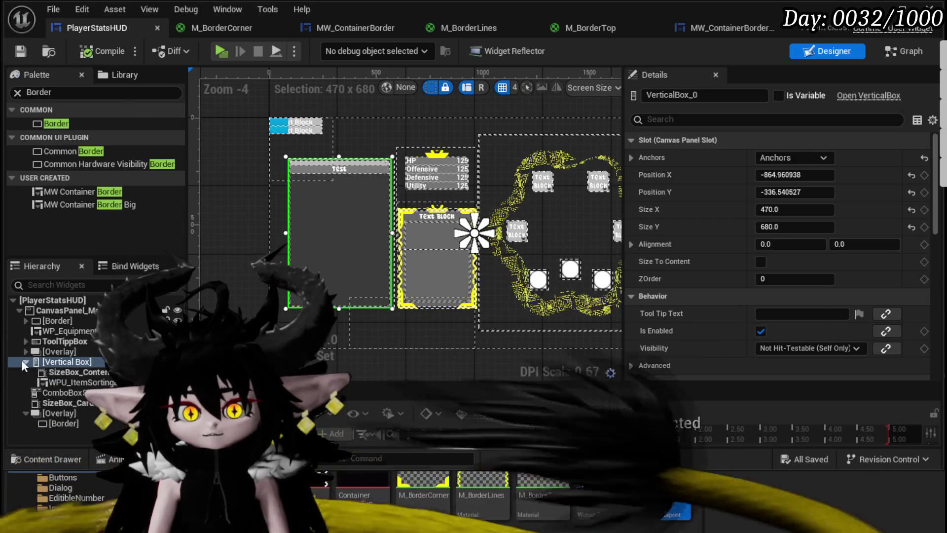
pyautogui.click(25, 361)
pyautogui.rightClick(74, 361)
pyautogui.moveTo(91, 499)
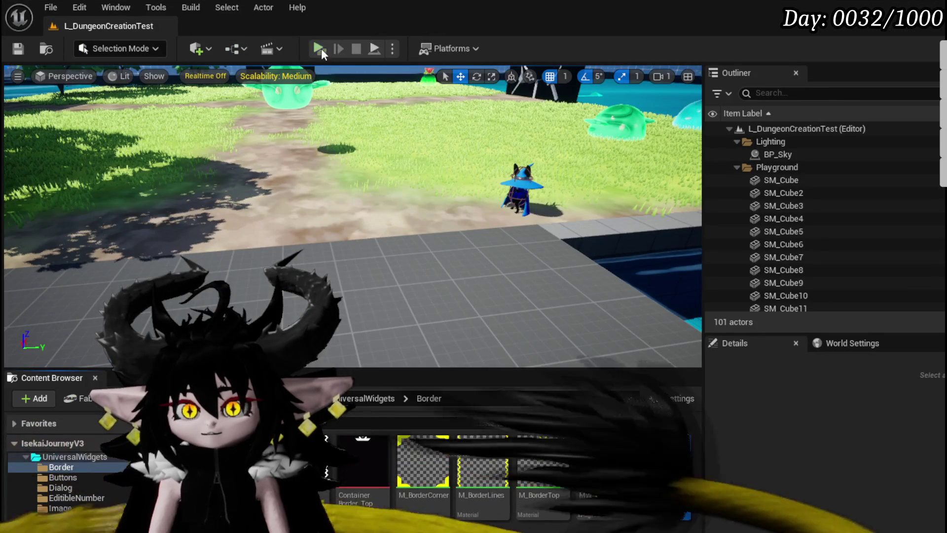
# Step: Play-test the Equipment panel's helmet, hands and other slot filters, then stop and save the level
pyautogui.click(321, 49)
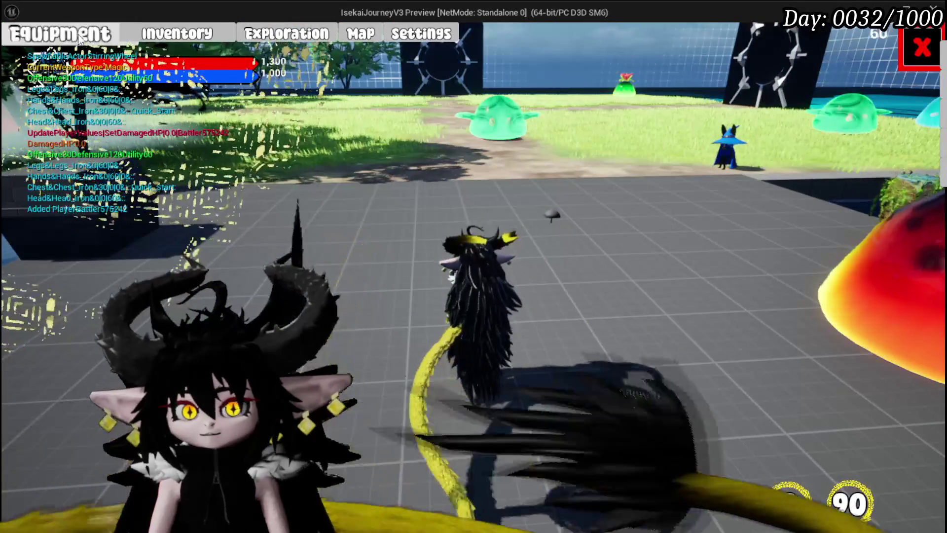
pyautogui.click(79, 39)
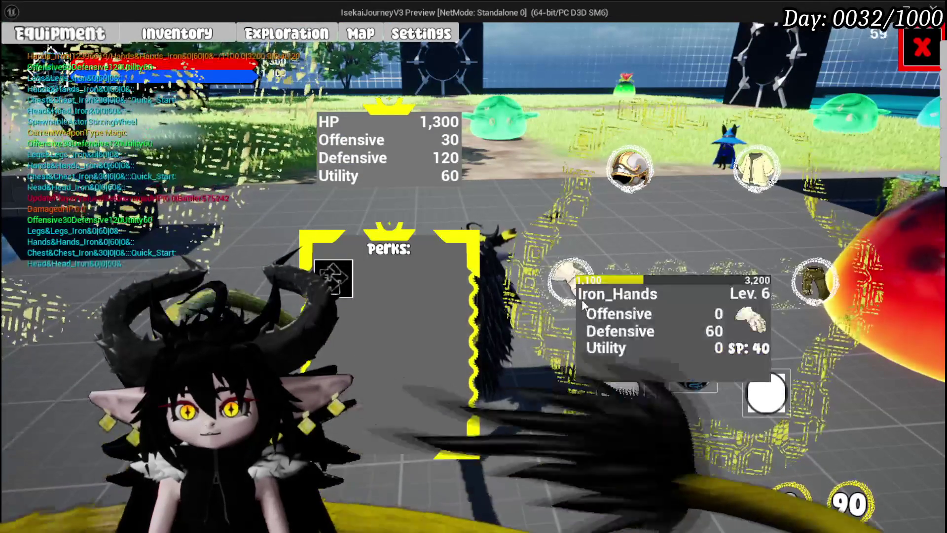
pyautogui.click(584, 305)
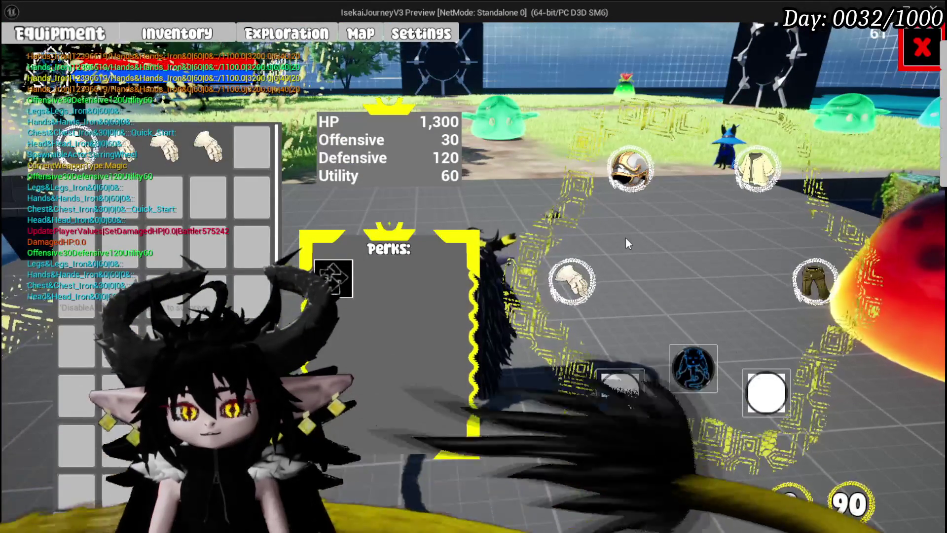
pyautogui.click(636, 170)
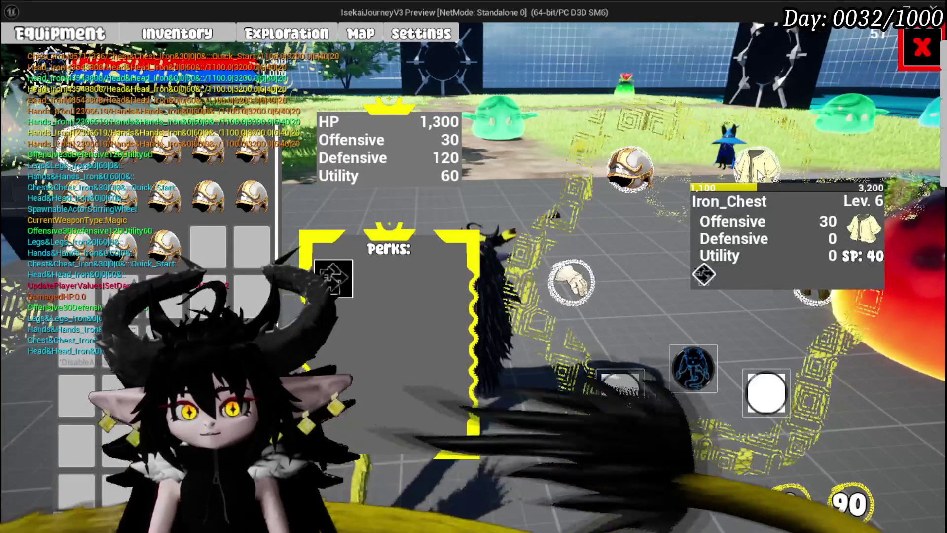
pyautogui.click(757, 169)
pyautogui.click(809, 279)
pyautogui.click(553, 287)
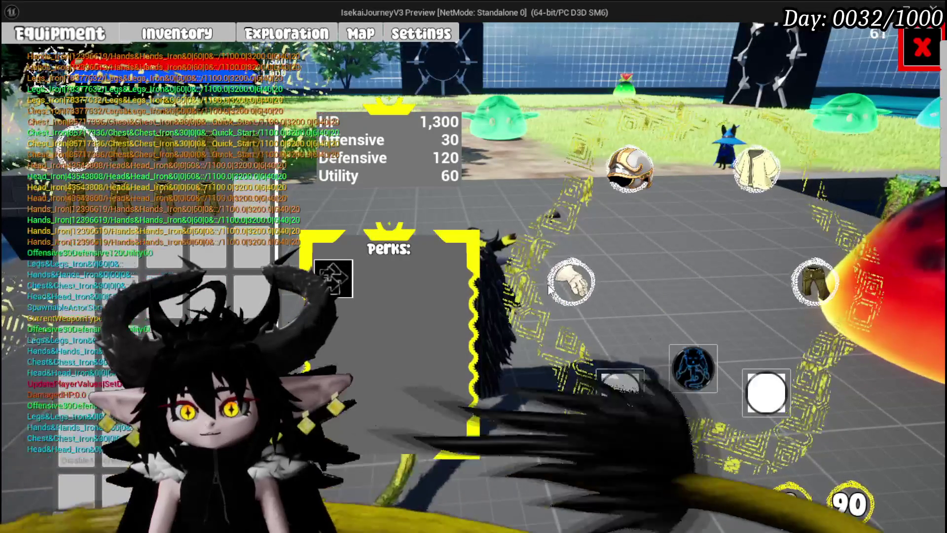
pyautogui.press('Escape')
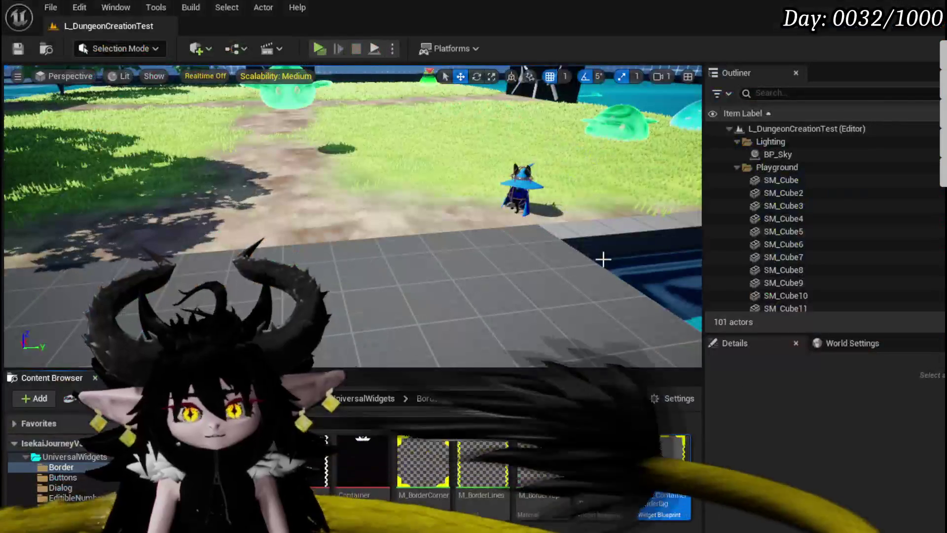
pyautogui.click(20, 49)
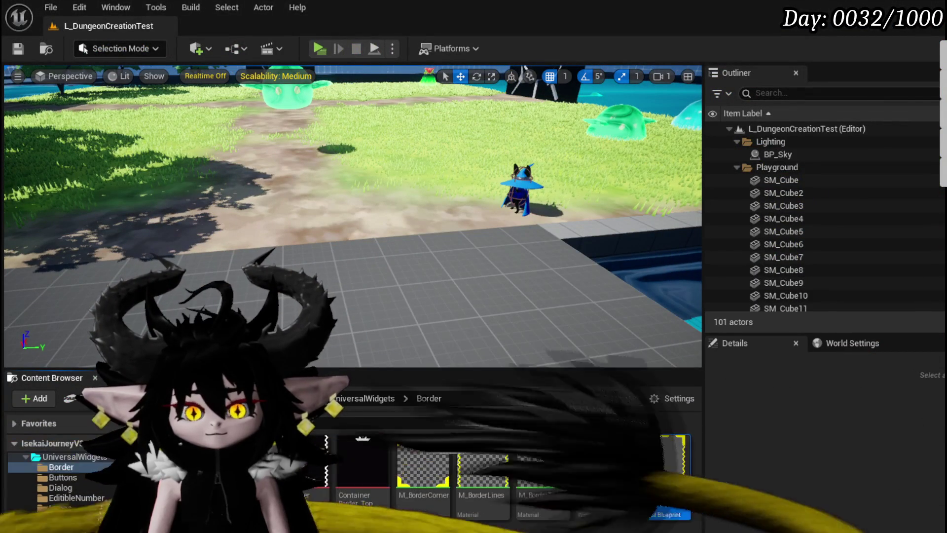
# Step: Back in PlayerStatsHUD, inspect the Vertical Box's children and frame the item panel on the canvas
pyautogui.hotkey('alt', 'Tab')
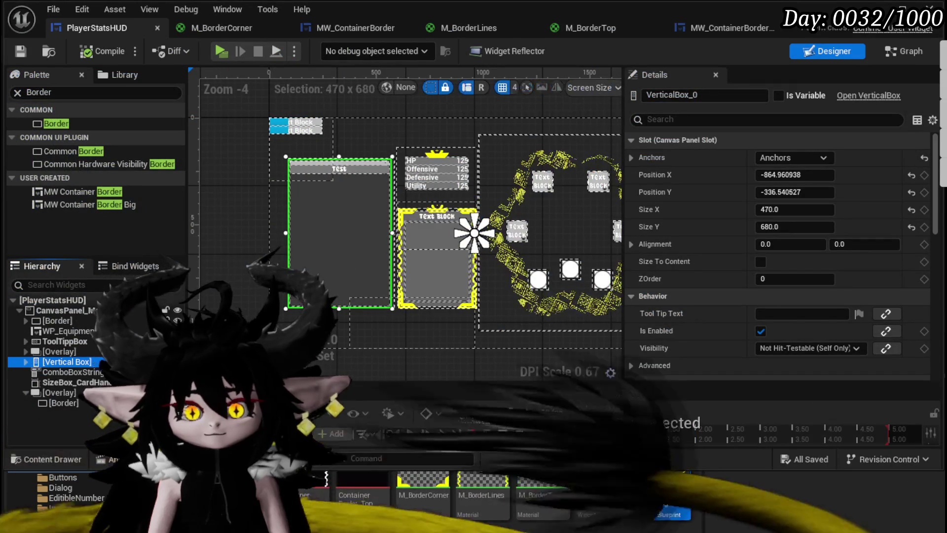
pyautogui.click(25, 362)
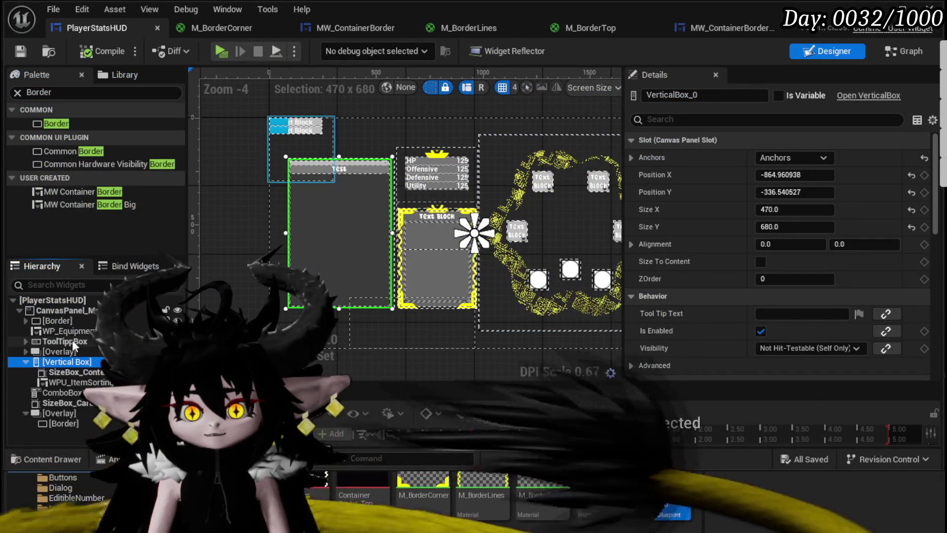
pyautogui.scroll(3, 307, 232)
pyautogui.scroll(1, 307, 232)
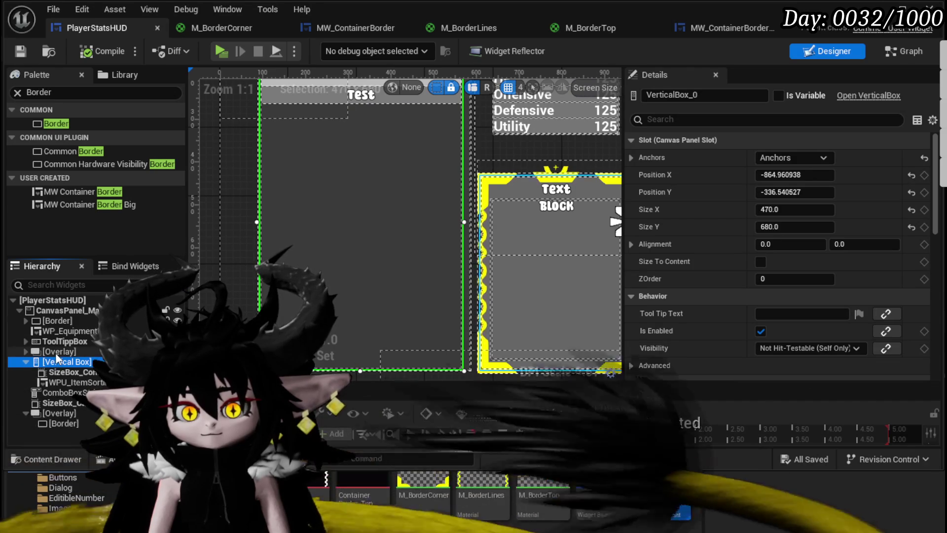
pyautogui.moveTo(201, 287)
pyautogui.mouseDown()
pyautogui.moveTo(212, 287)
pyautogui.moveTo(233, 335)
pyautogui.mouseUp()
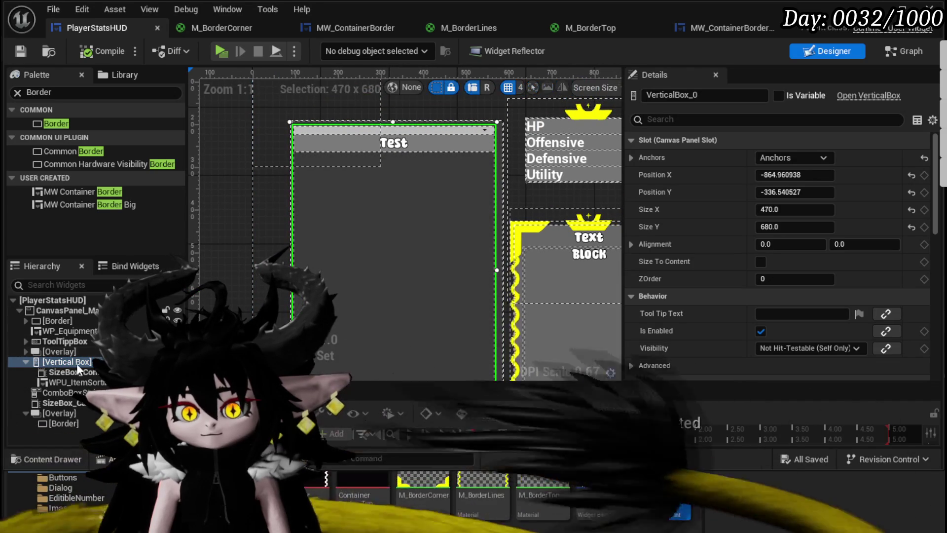
pyautogui.click(28, 361)
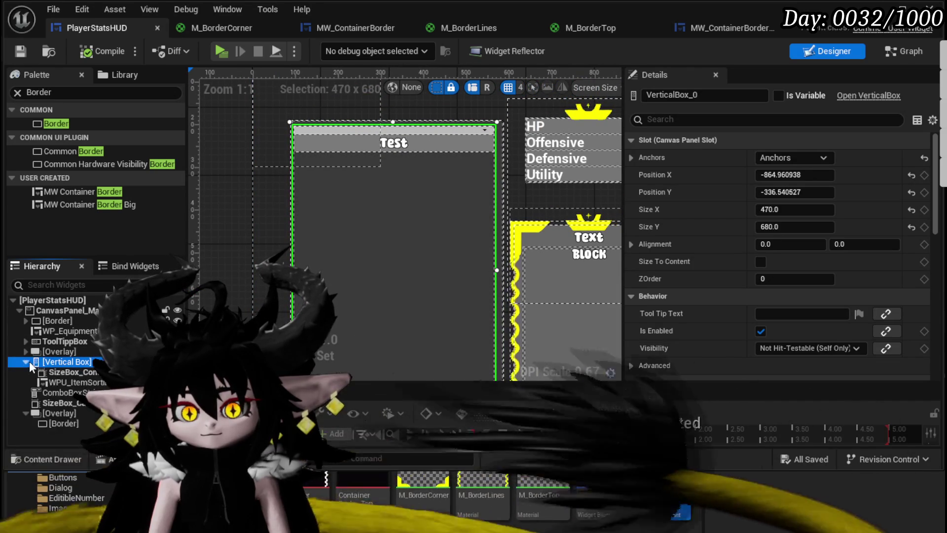
pyautogui.click(27, 351)
pyautogui.click(27, 352)
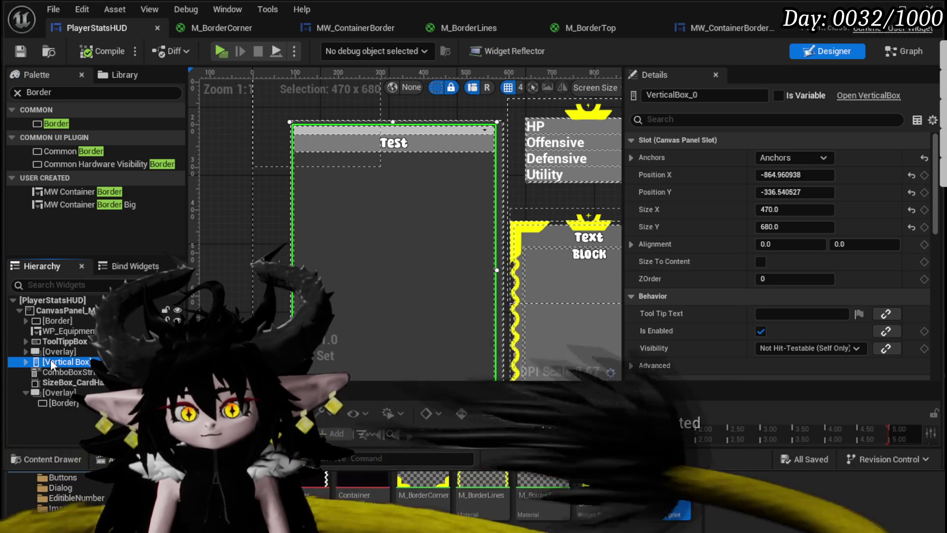
pyautogui.rightClick(51, 362)
pyautogui.moveTo(84, 498)
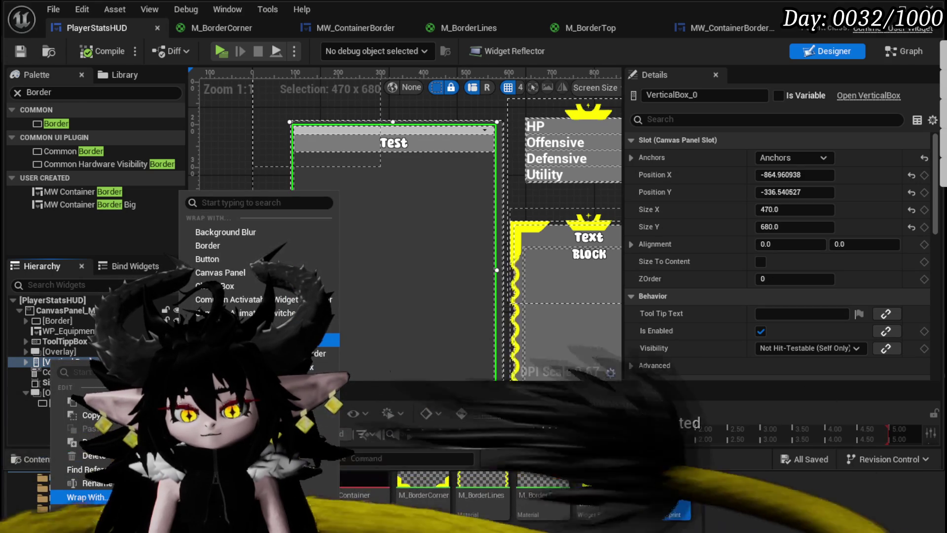
pyautogui.press('Escape')
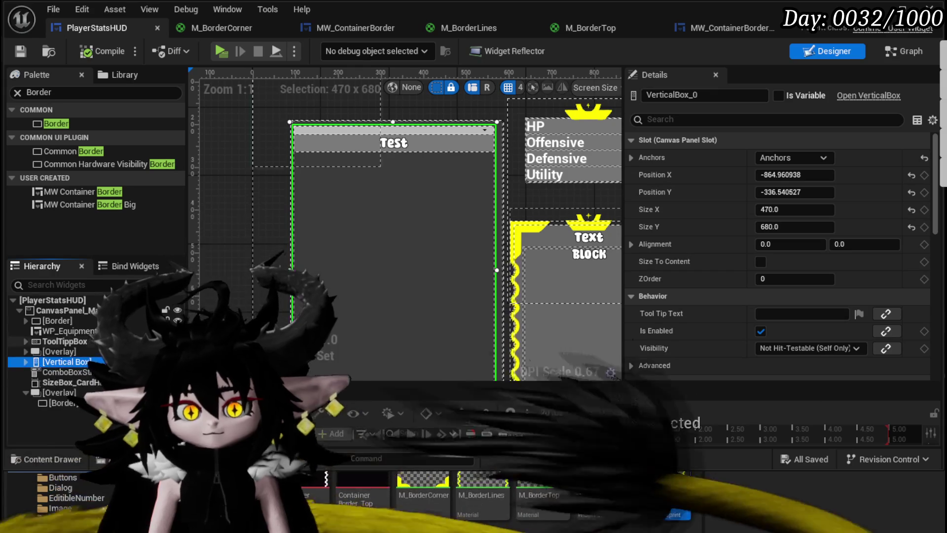
pyautogui.scroll(-3, 305, 253)
pyautogui.click(20, 52)
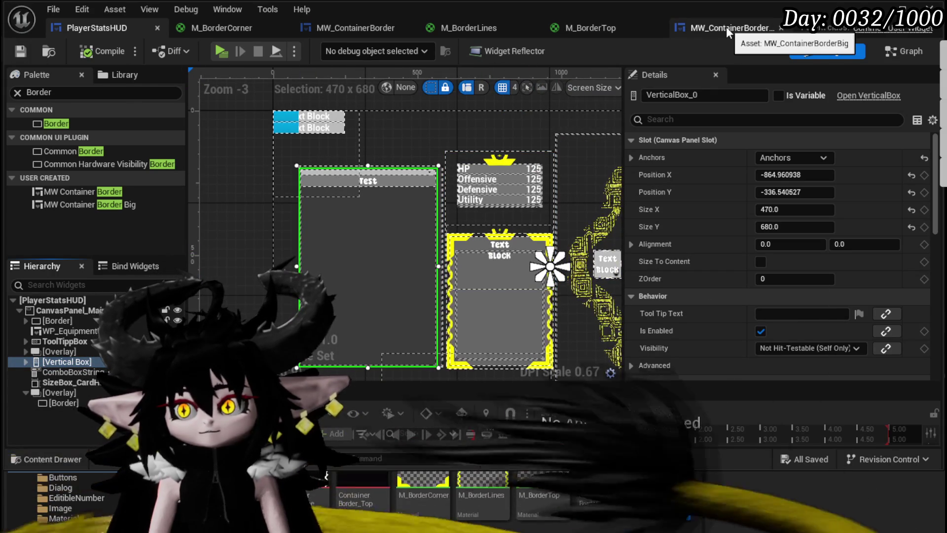
pyautogui.click(76, 92)
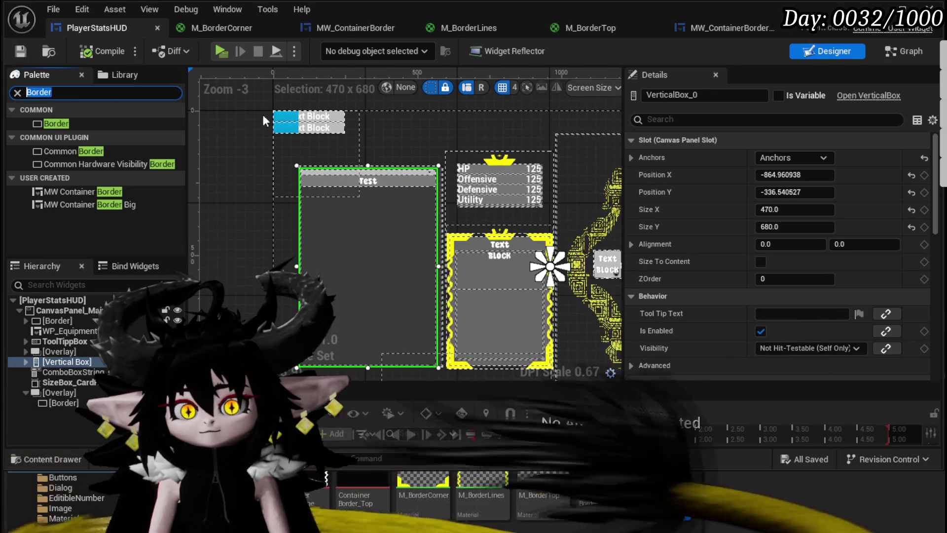
pyautogui.moveTo(163, 204)
pyautogui.mouseDown()
pyautogui.moveTo(227, 197)
pyautogui.moveTo(289, 167)
pyautogui.moveTo(401, 139)
pyautogui.moveTo(413, 144)
pyautogui.moveTo(330, 176)
pyautogui.mouseUp()
# Step: Resize the big container border to about 500 × 736 over the Vertical Box, then compile and save
pyautogui.moveTo(390, 144); pyautogui.dragTo(343, 87)
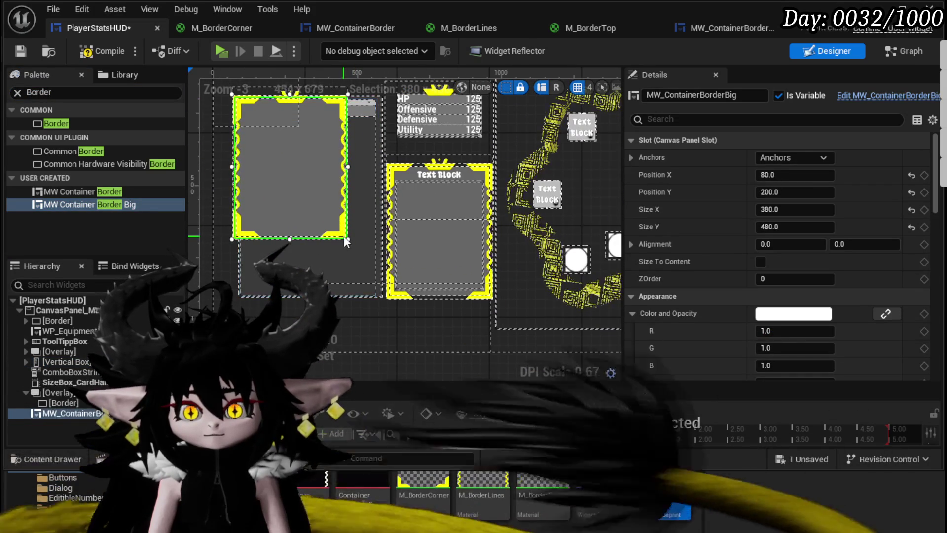
pyautogui.moveTo(347, 237); pyautogui.dragTo(382, 301)
pyautogui.scroll(-1, 370, 198)
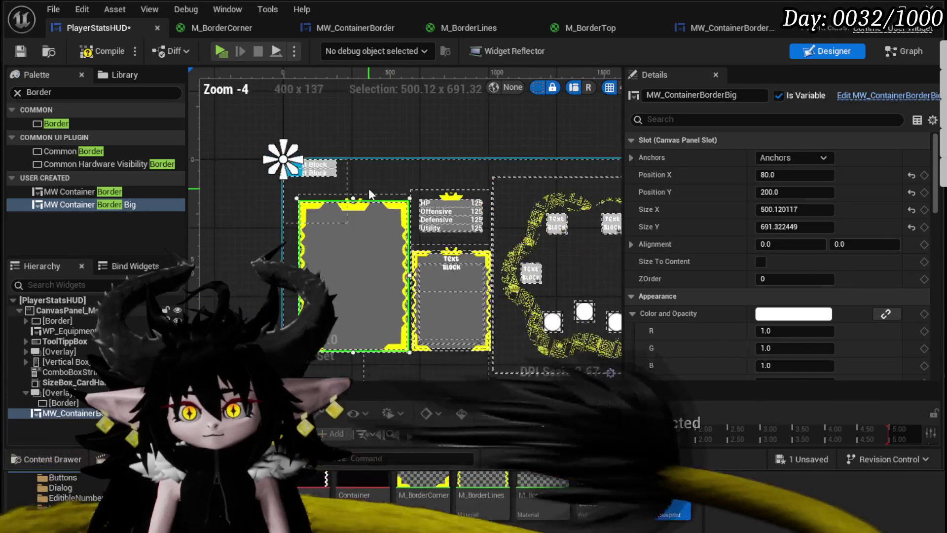
pyautogui.scroll(3, 351, 210)
pyautogui.moveTo(334, 185); pyautogui.dragTo(334, 183)
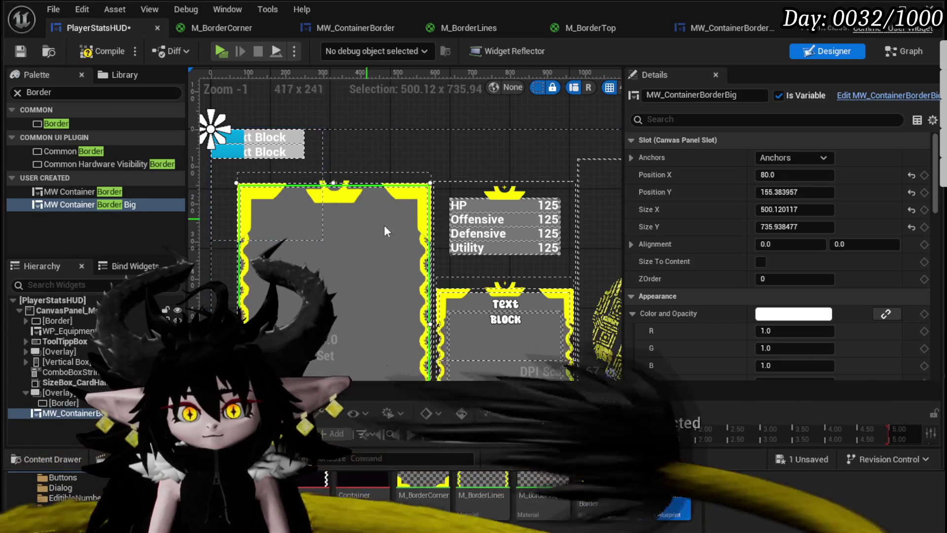
pyautogui.scroll(-1, 389, 153)
pyautogui.moveTo(389, 159); pyautogui.dragTo(387, 233)
pyautogui.click(25, 51)
pyautogui.click(681, 29)
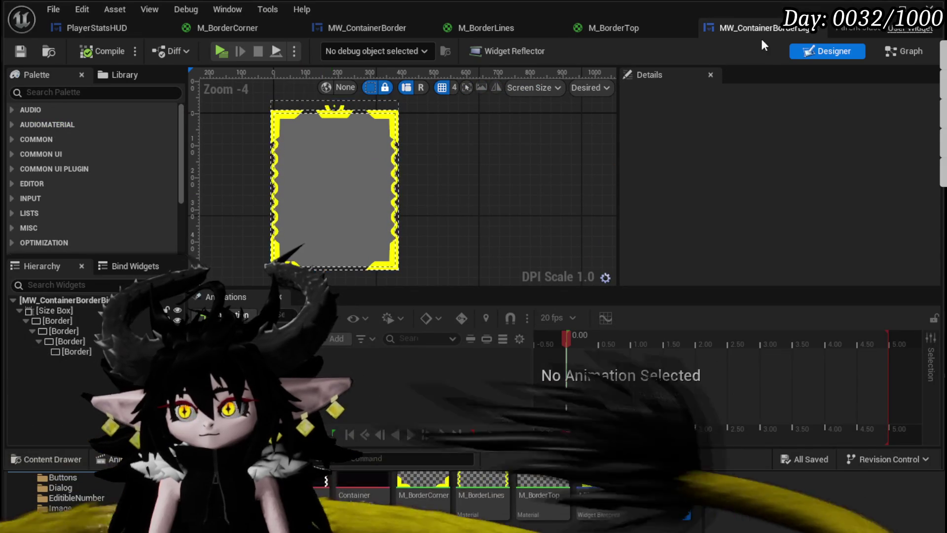
# Step: Set the border's size in PlayerStatsHUD to 500 × 735, then compile and save the HUD
pyautogui.click(79, 311)
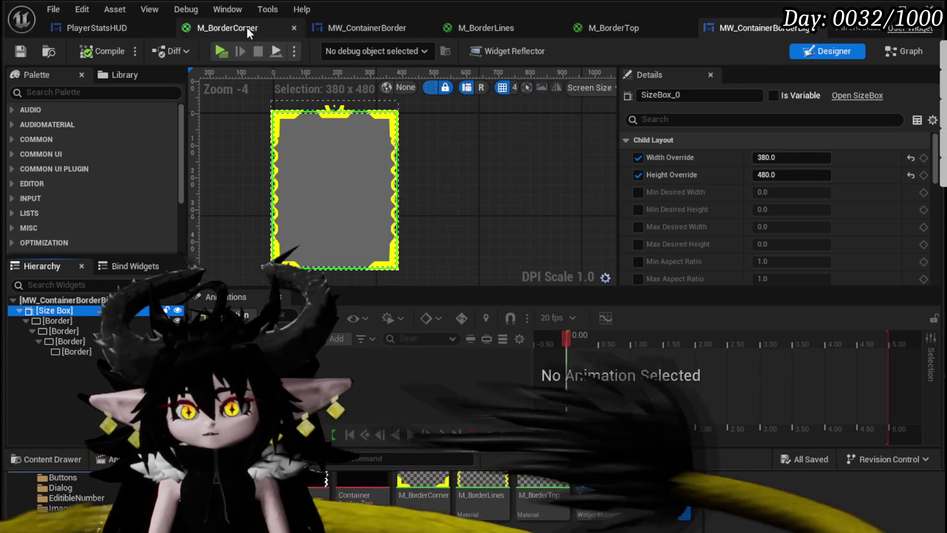
pyautogui.click(123, 28)
pyautogui.click(819, 209)
pyautogui.write('500')
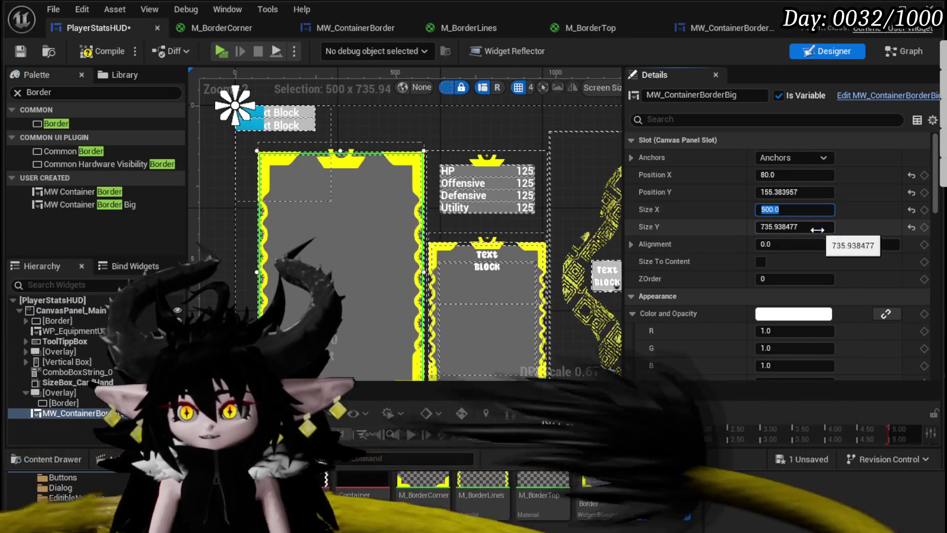
pyautogui.click(821, 227)
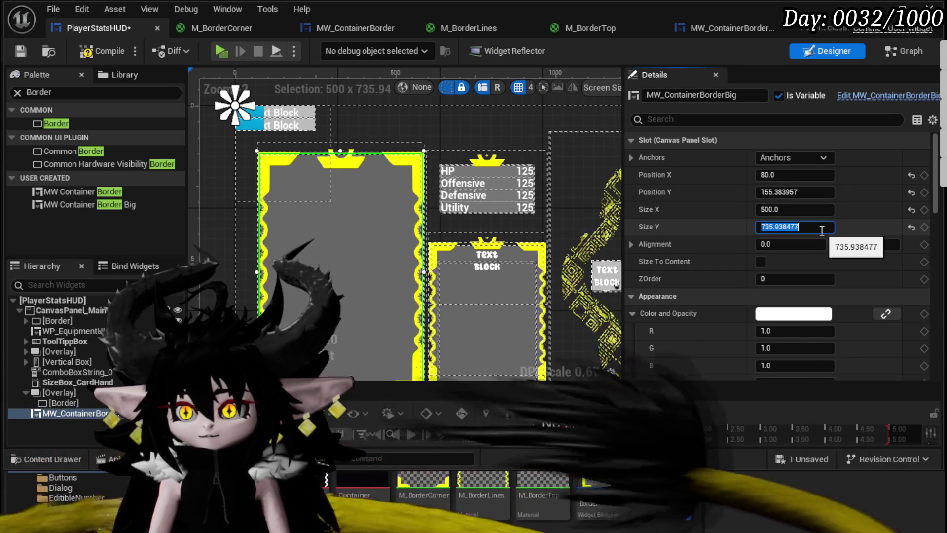
pyautogui.write('735')
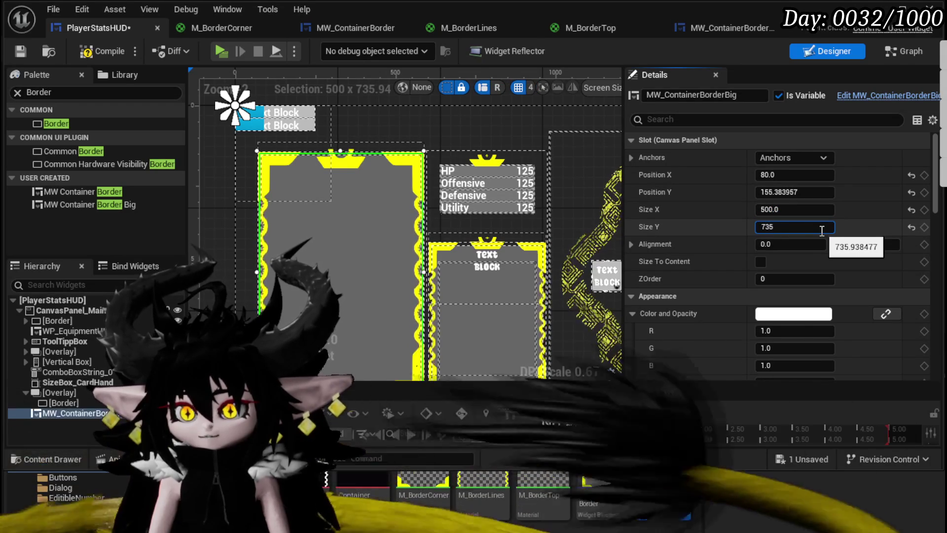
pyautogui.press('Return')
pyautogui.click(97, 51)
pyautogui.click(20, 50)
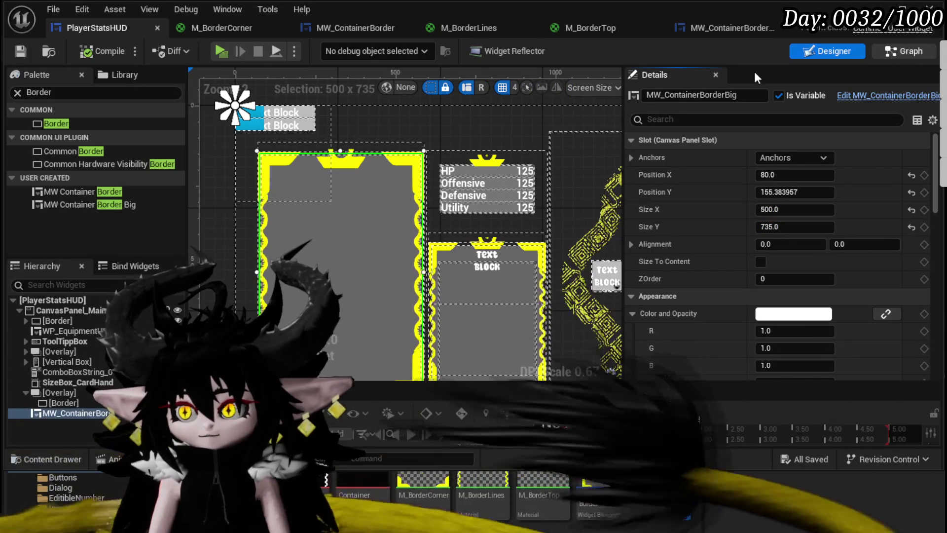
# Step: Override MW_ContainerBorderBig's Size Box width and height to 500 and 735, then compile and save
pyautogui.doubleClick(425, 143)
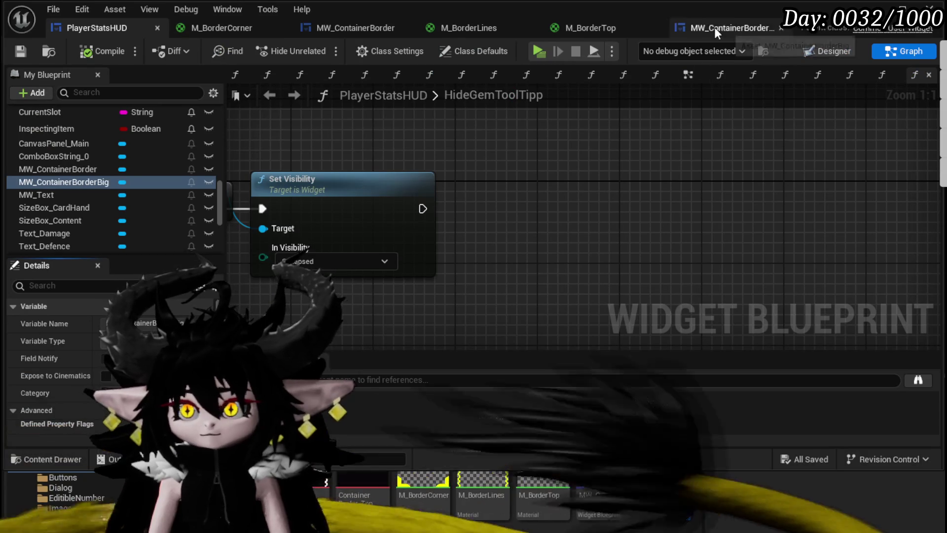
pyautogui.click(715, 27)
pyautogui.click(788, 158)
pyautogui.write('500')
pyautogui.press('Return')
pyautogui.write('35')
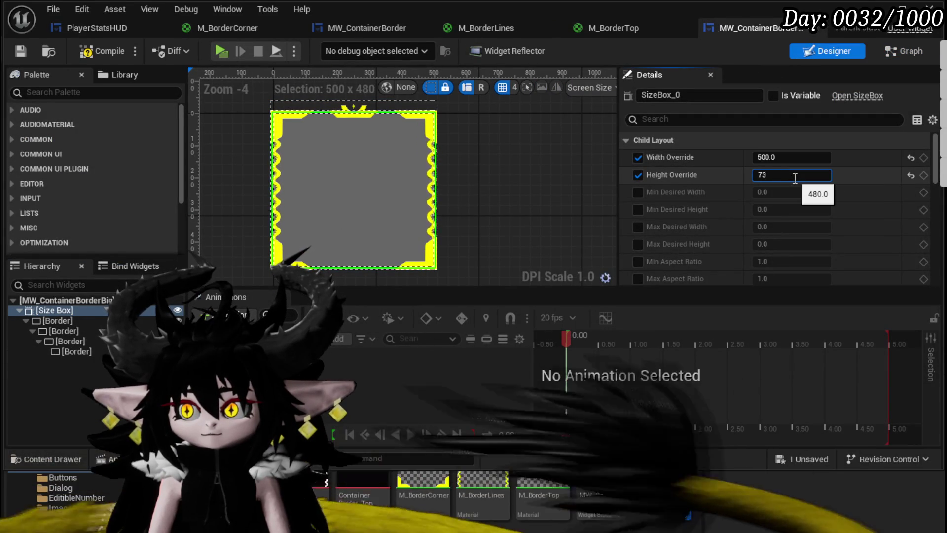
pyautogui.press('Return')
pyautogui.click(16, 52)
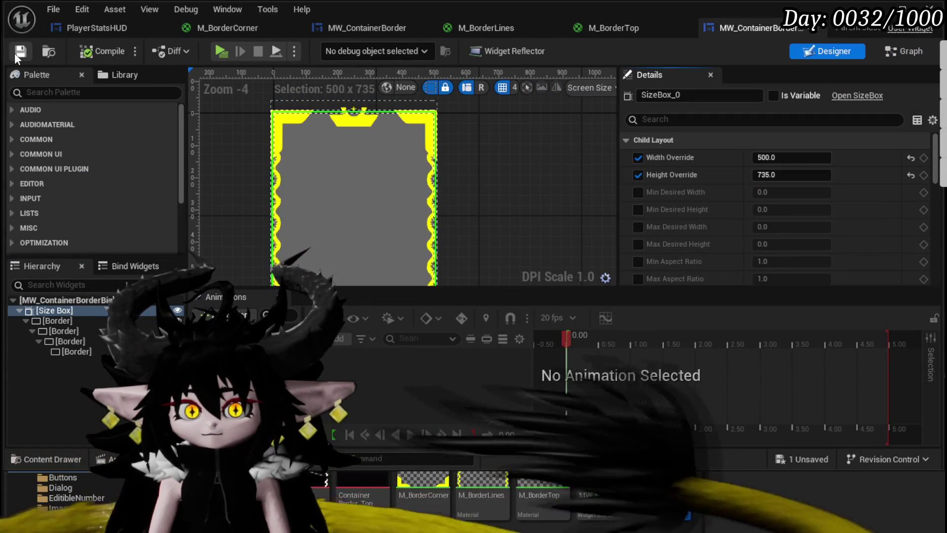
pyautogui.scroll(4, 310, 100)
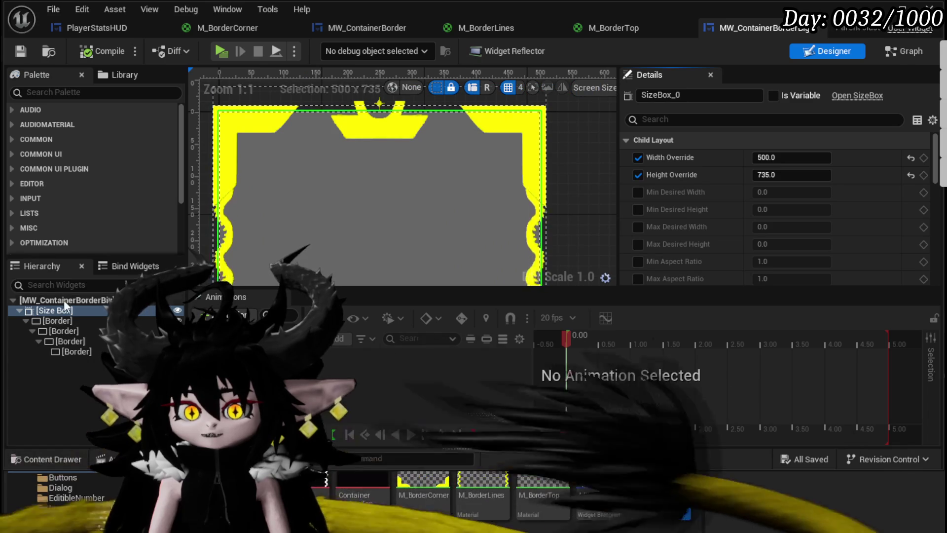
# Step: Select the innermost Border and reset its slot padding to 0
pyautogui.click(57, 329)
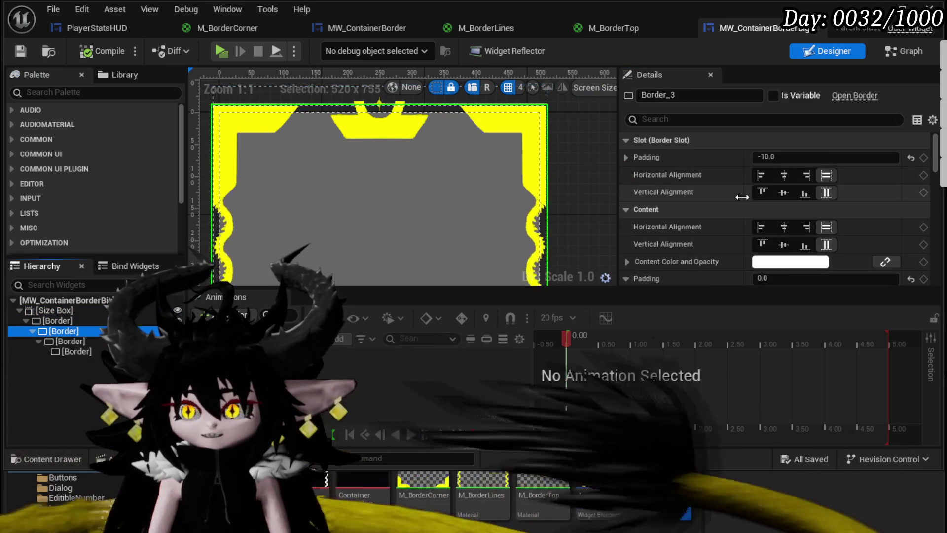
pyautogui.scroll(-5, 742, 197)
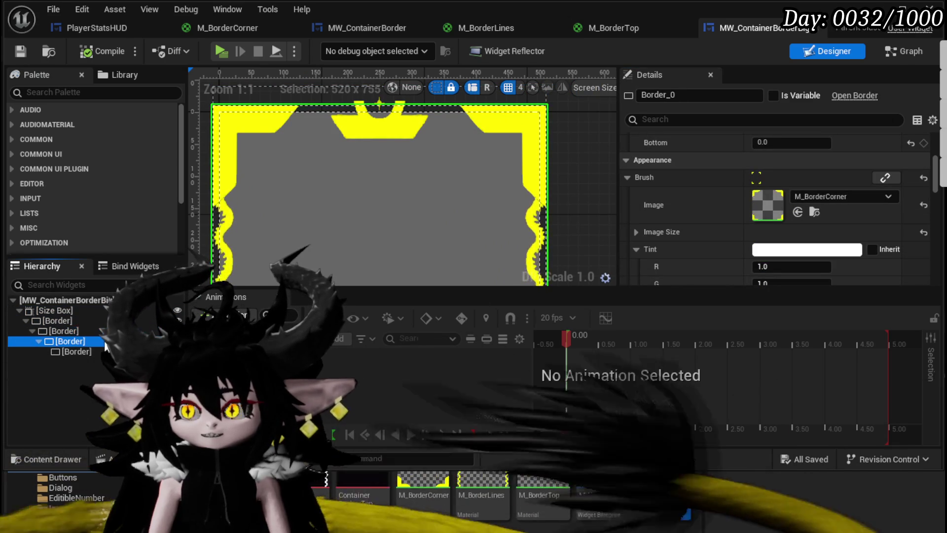
pyautogui.click(96, 360)
pyautogui.click(92, 350)
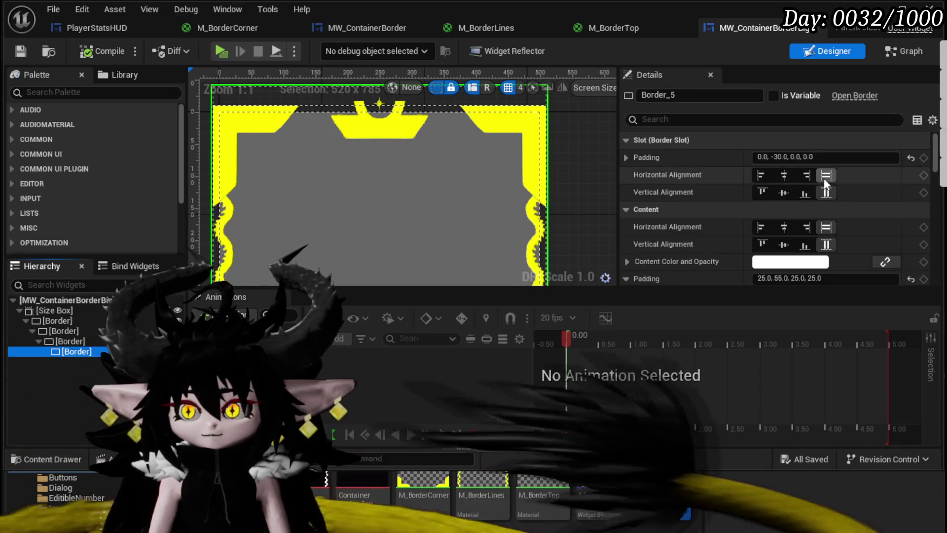
pyautogui.click(778, 156)
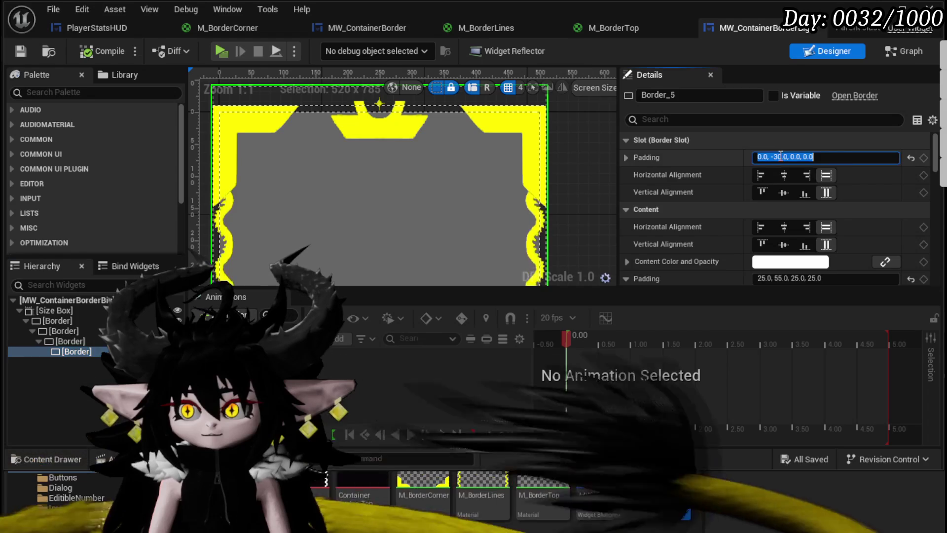
pyautogui.doubleClick(779, 157)
pyautogui.write('6')
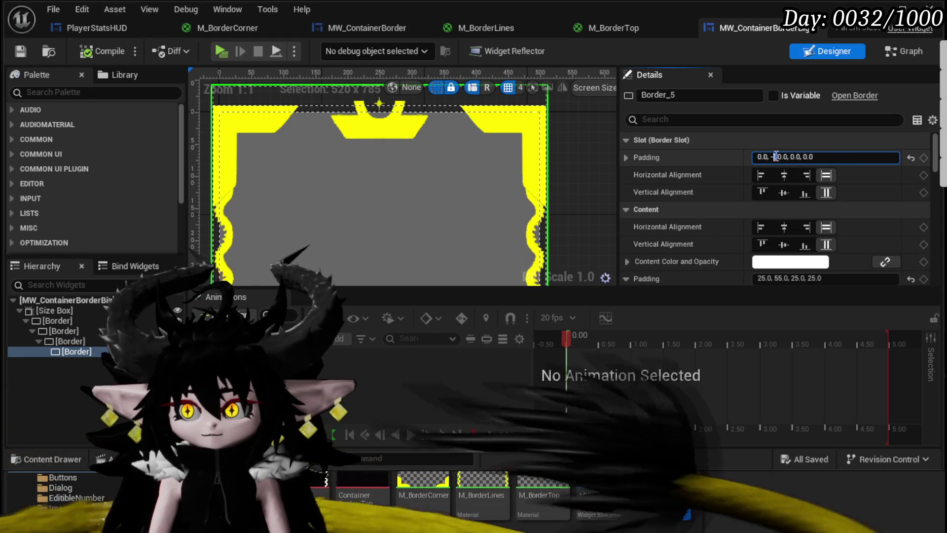
pyautogui.hotkey('ctrl', 'a')
pyautogui.write('0')
pyautogui.press('Return')
# Step: Set the innermost border's top padding to -45 and save the widget blueprint
pyautogui.click(627, 157)
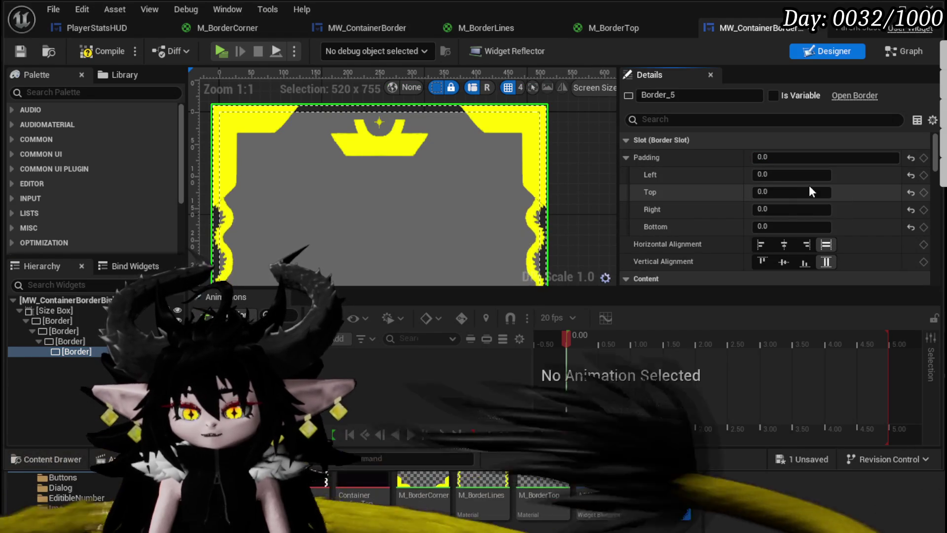
pyautogui.write('-60')
pyautogui.press('Return')
pyautogui.click(764, 192)
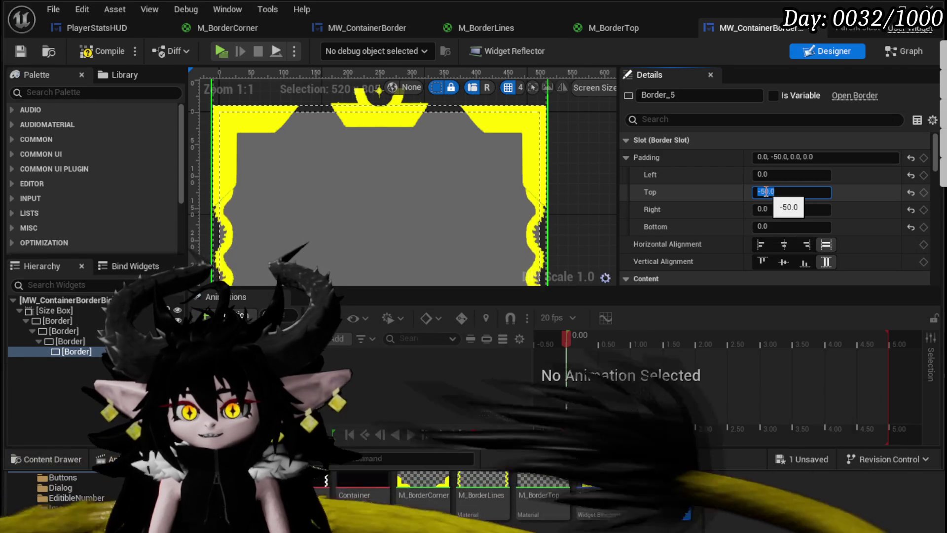
pyautogui.write('1')
pyautogui.press('Return')
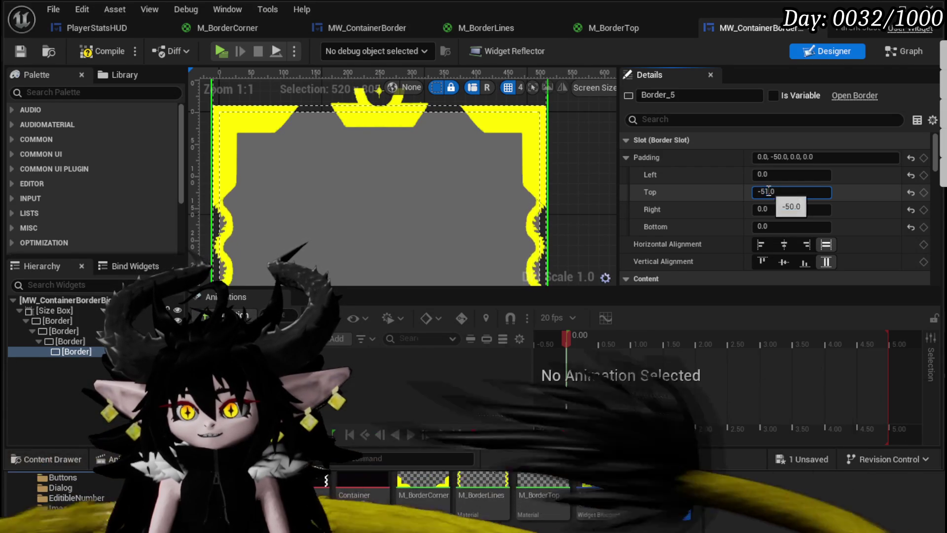
pyautogui.click(764, 191)
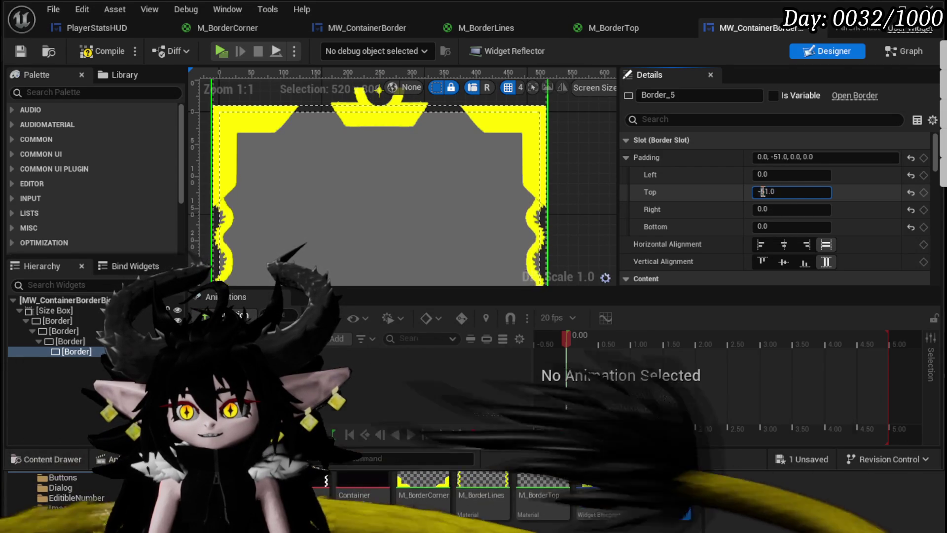
pyautogui.write('45')
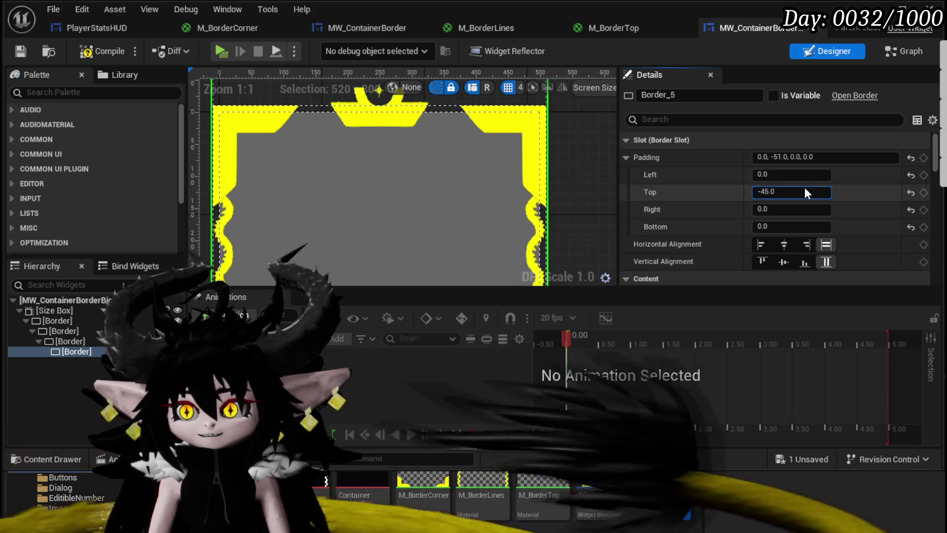
pyautogui.press('Return')
pyautogui.scroll(-2, 375, 156)
pyautogui.scroll(-1, 375, 156)
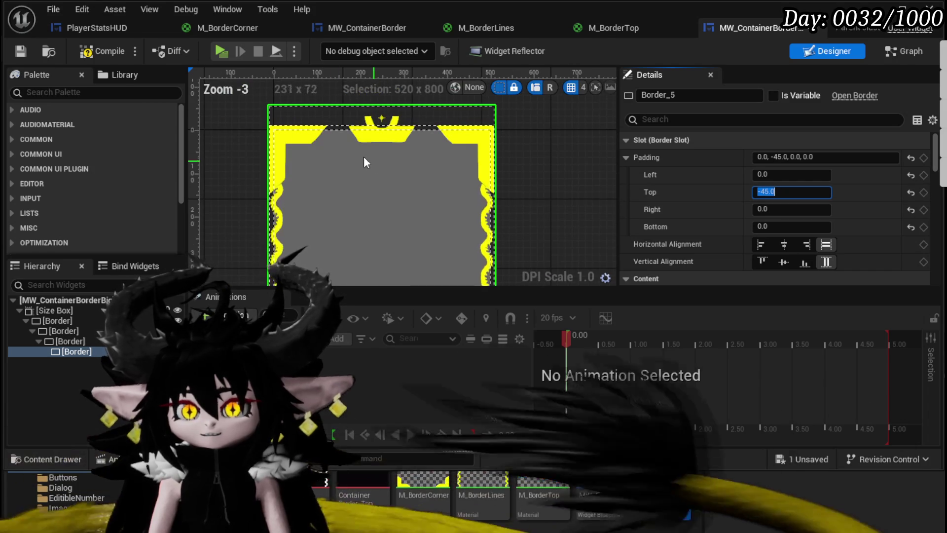
pyautogui.click(20, 50)
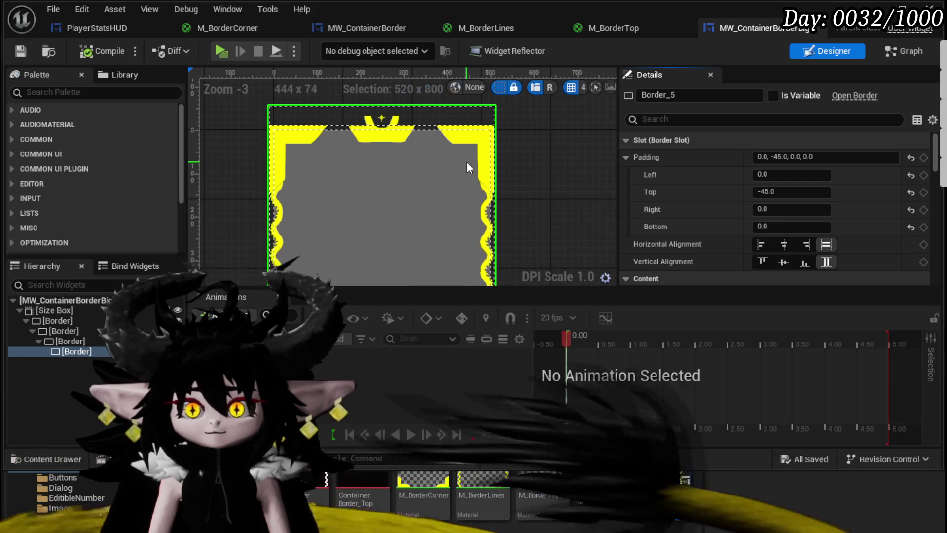
pyautogui.scroll(-2, 462, 159)
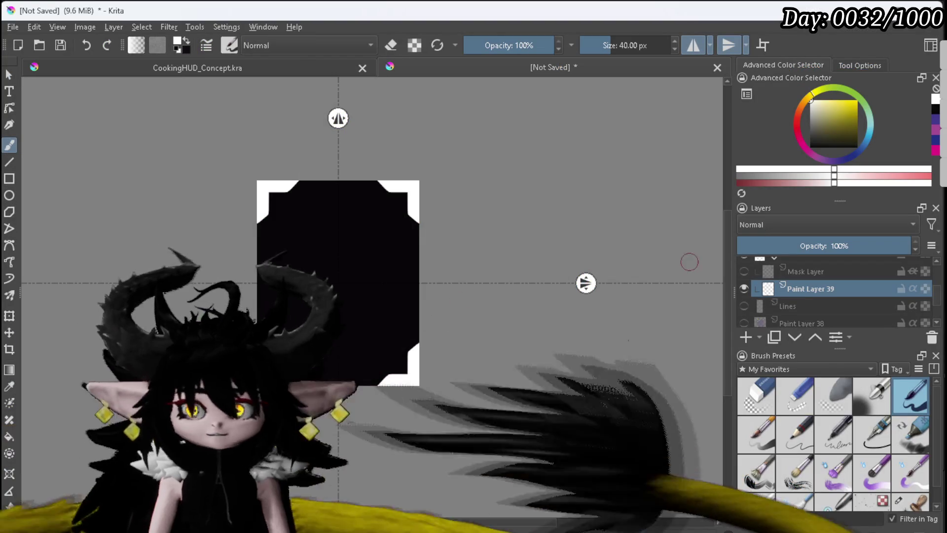
# Step: Hide the Corners layer, show the wavy Lines layer, and select the rectangle's right half
pyautogui.scroll(-1, 774, 303)
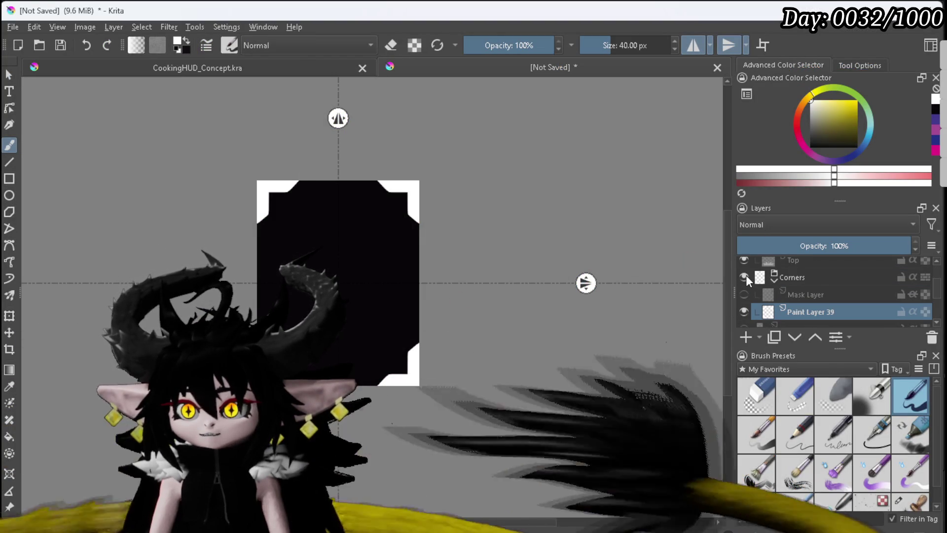
pyautogui.click(744, 277)
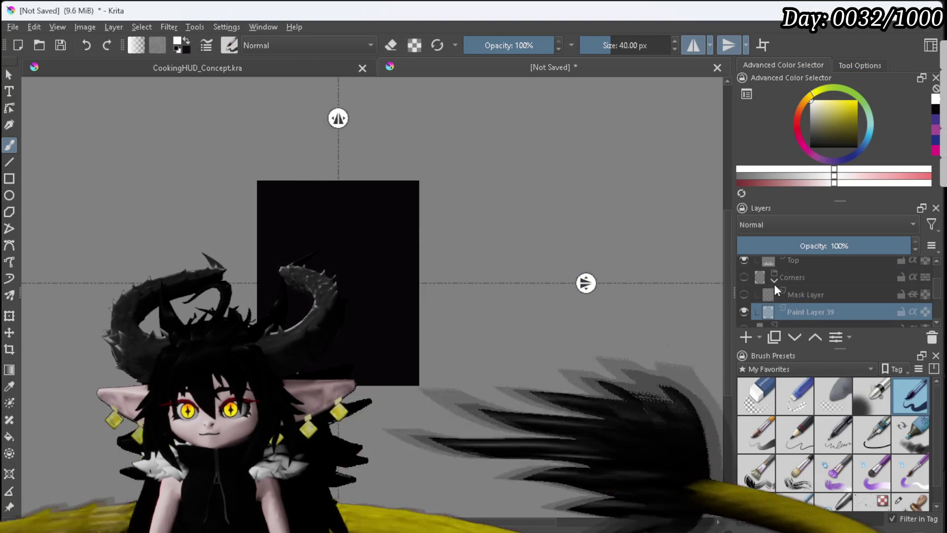
pyautogui.click(775, 279)
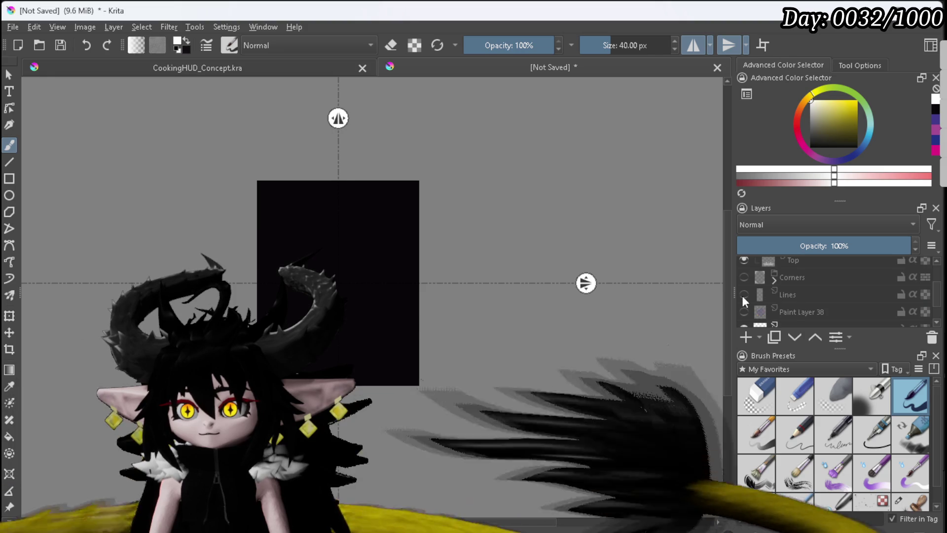
pyautogui.click(744, 295)
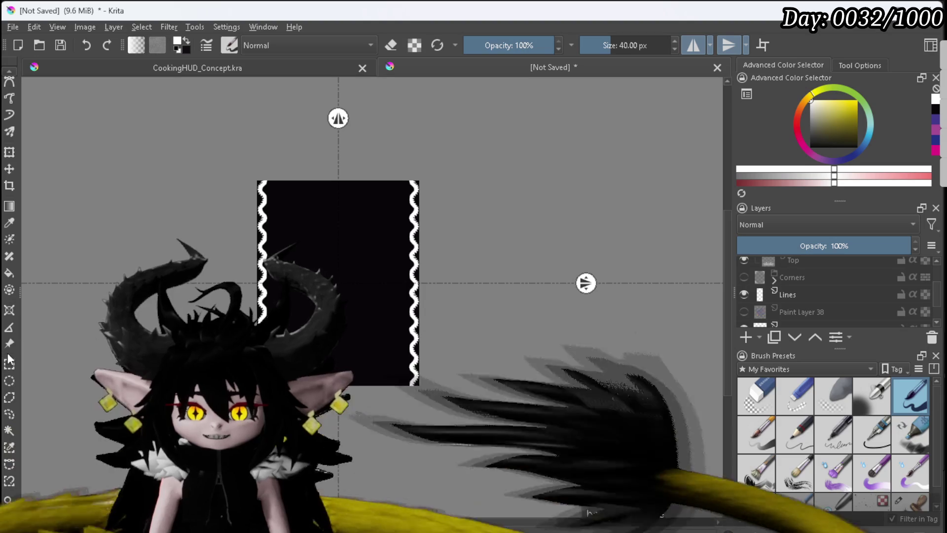
pyautogui.moveTo(365, 147)
pyautogui.mouseDown()
pyautogui.moveTo(514, 385)
pyautogui.moveTo(514, 425)
pyautogui.mouseUp()
pyautogui.scroll(-2, 822, 305)
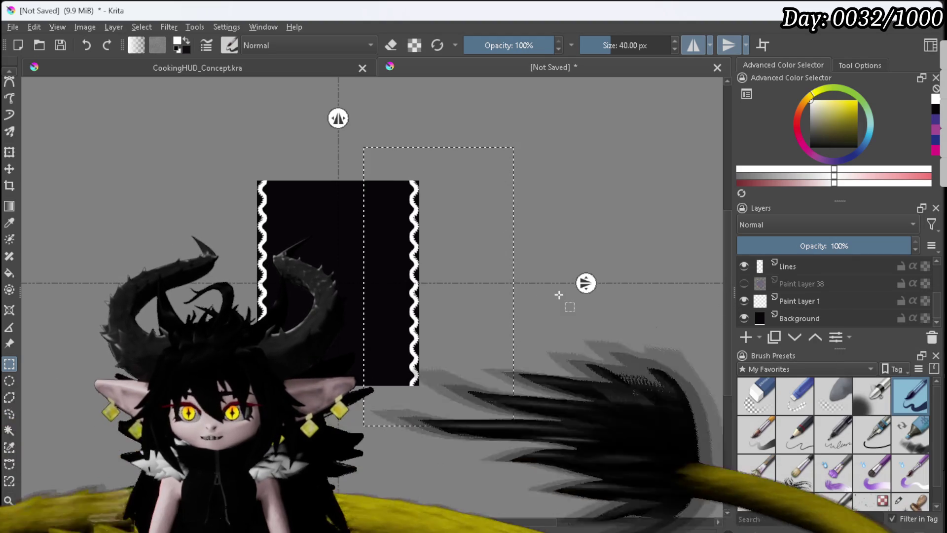
# Step: Paste the selection into a new layer and leave only the left wavy line visible
pyautogui.hotkey('ctrl', 'v')
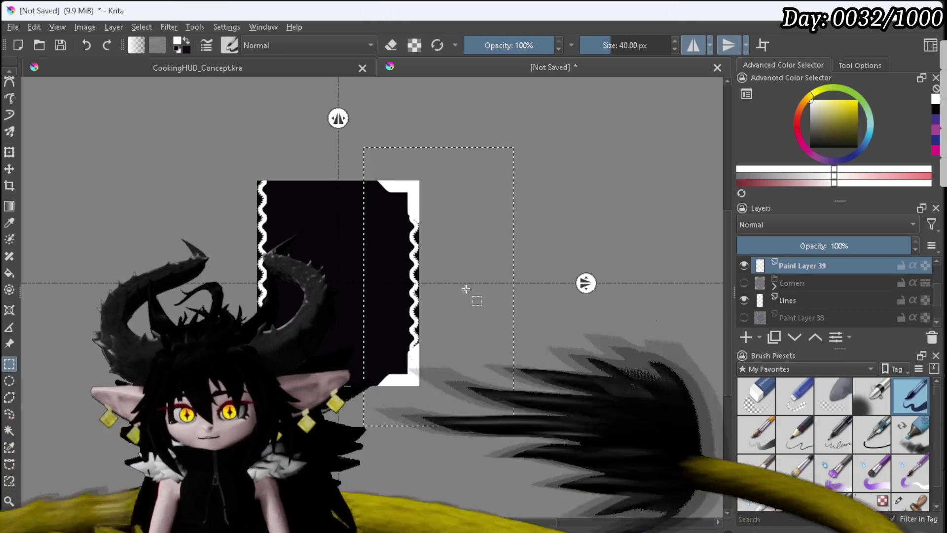
pyautogui.moveTo(799, 266)
pyautogui.mouseDown()
pyautogui.moveTo(825, 313)
pyautogui.moveTo(813, 310)
pyautogui.mouseUp()
pyautogui.click(791, 278)
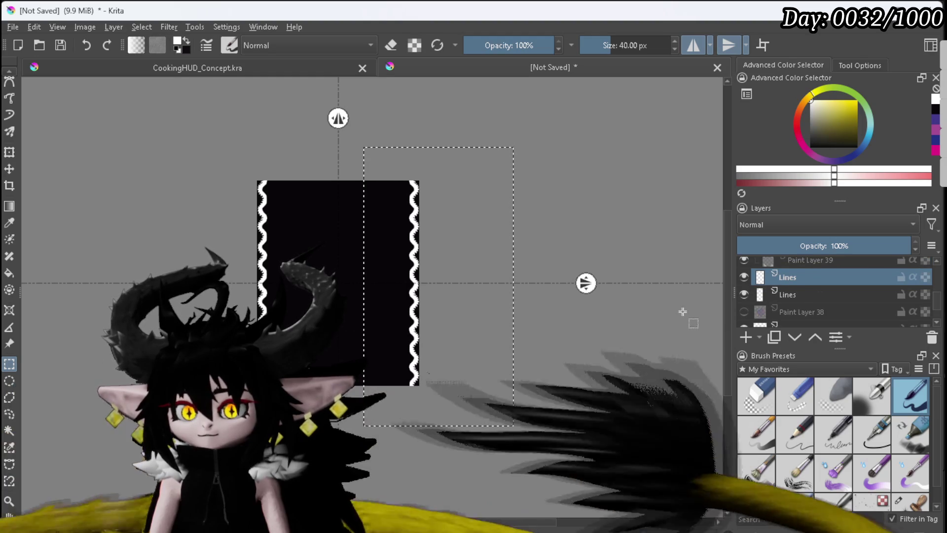
pyautogui.press('pagedown')
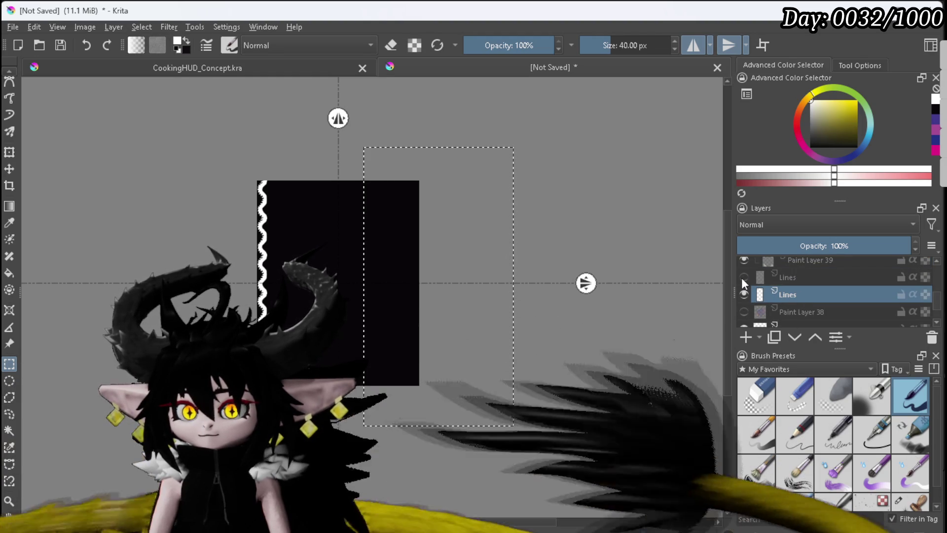
pyautogui.click(744, 278)
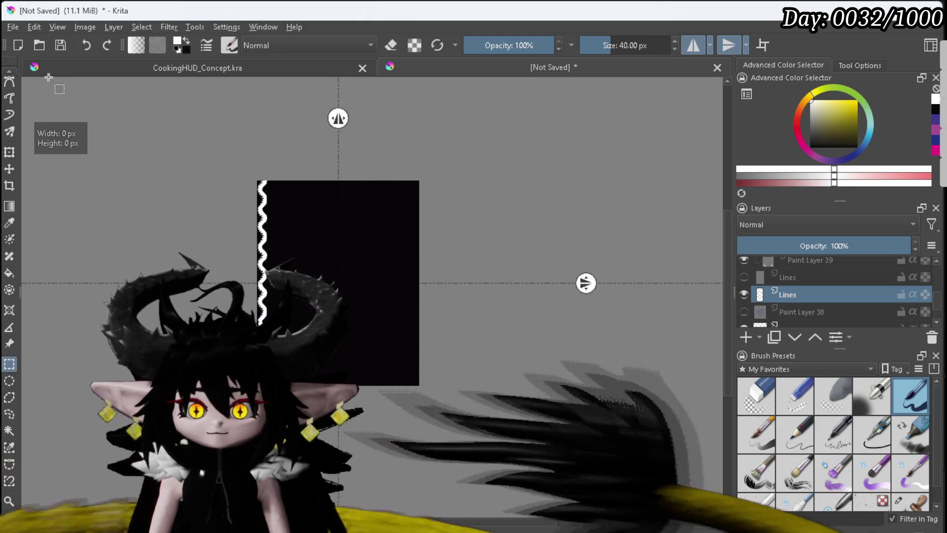
# Step: Export the image as a PNG, accepting the default export options
pyautogui.click(12, 27)
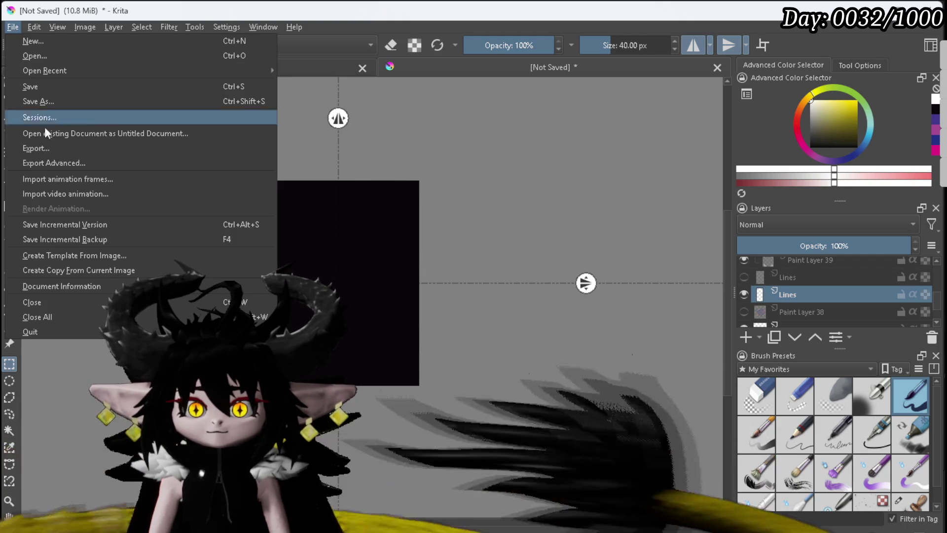
pyautogui.click(30, 148)
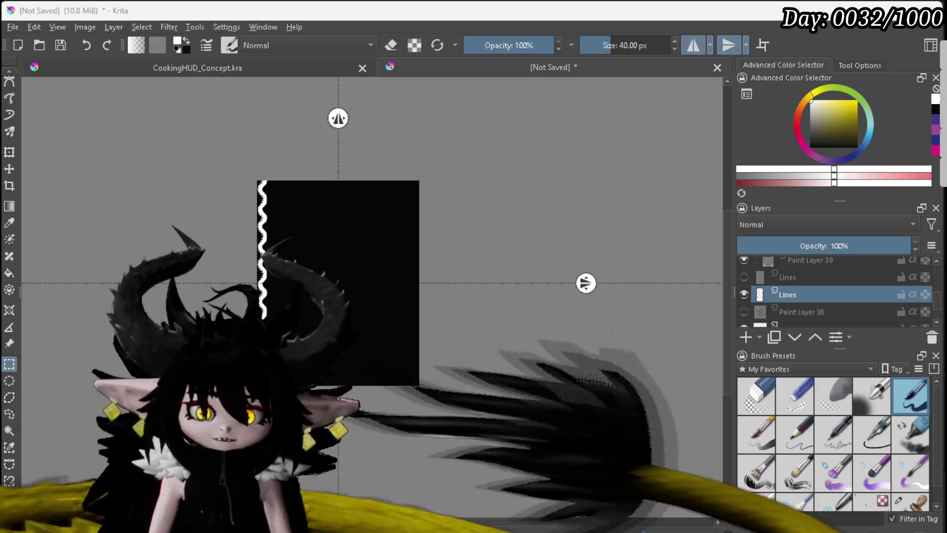
pyautogui.hotkey('ctrl', 'shift', 'e')
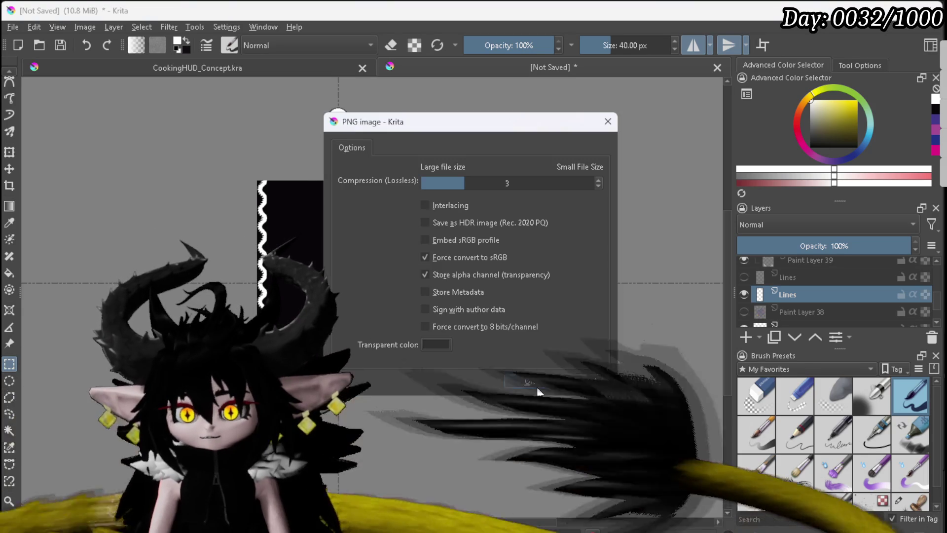
pyautogui.click(533, 381)
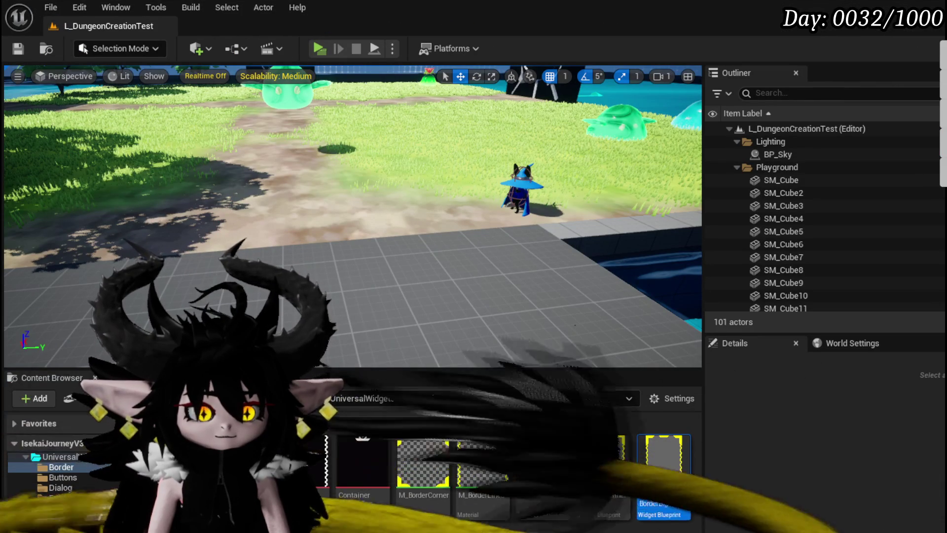
# Step: Import the exported ContainerBorder_LinesLeft PNG into the Border folder and save the texture
pyautogui.moveTo(543, 296); pyautogui.dragTo(365, 459)
pyautogui.hotkey('ctrl', 's')
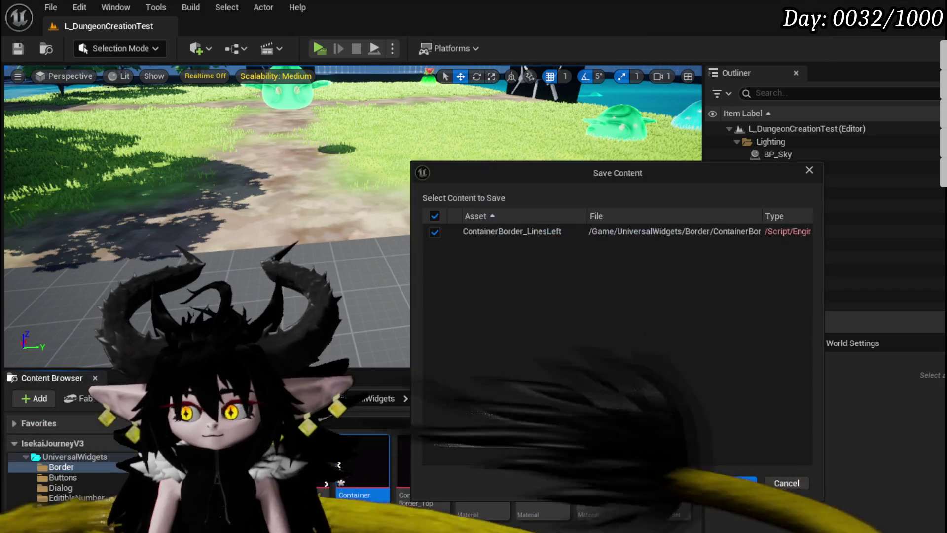
pyautogui.click(719, 482)
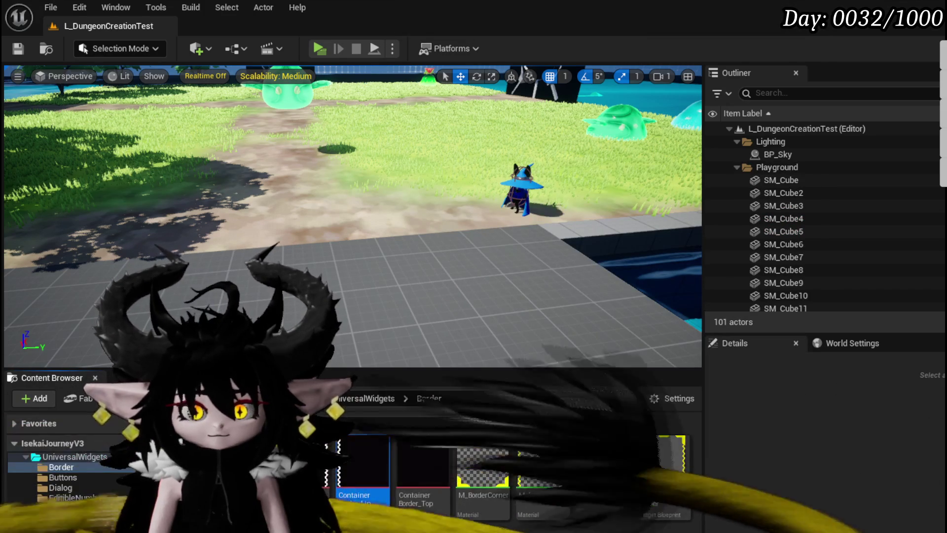
# Step: Duplicate M_BorderLines as M_BorderLinesLeft and save the new material
pyautogui.rightClick(550, 459)
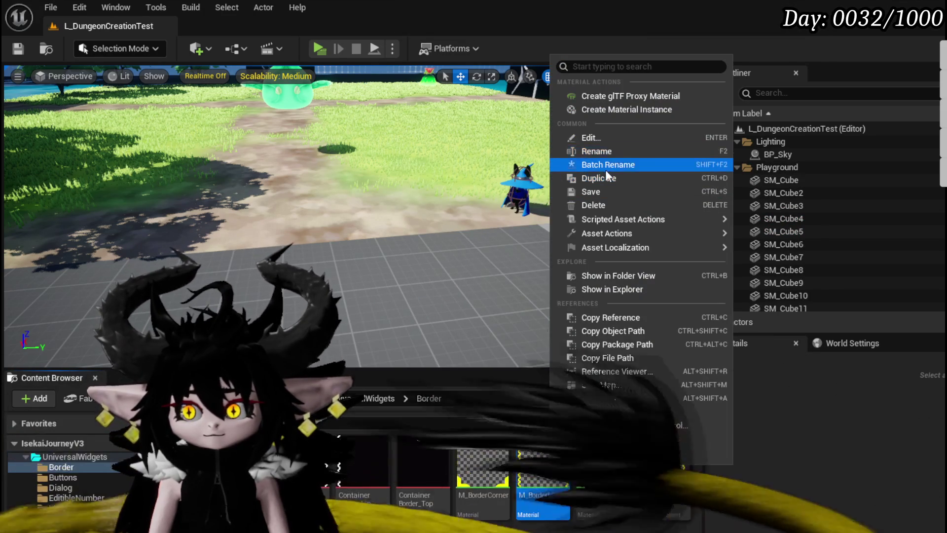
pyautogui.click(587, 178)
pyautogui.press('BackSpace')
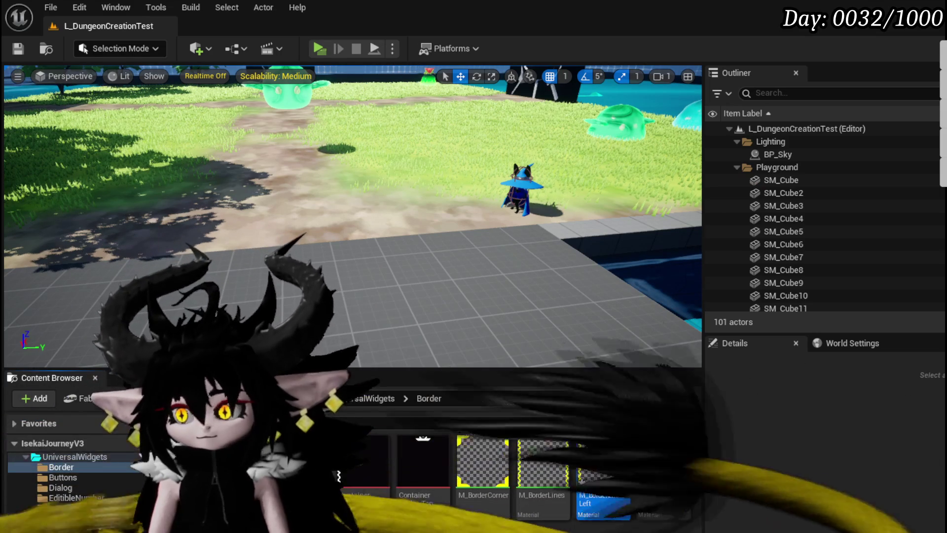
pyautogui.hotkey('ctrl', 'shift', 's')
pyautogui.click(714, 483)
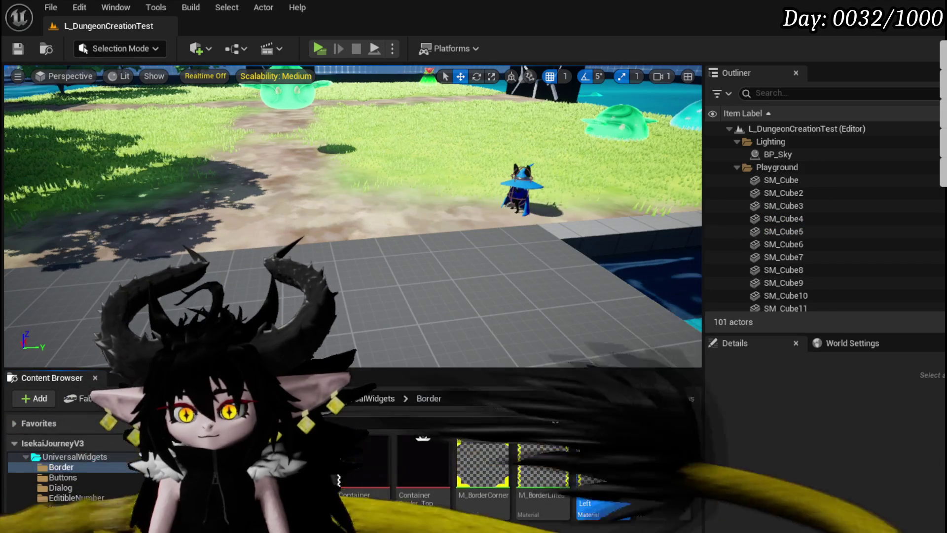
pyautogui.doubleClick(600, 450)
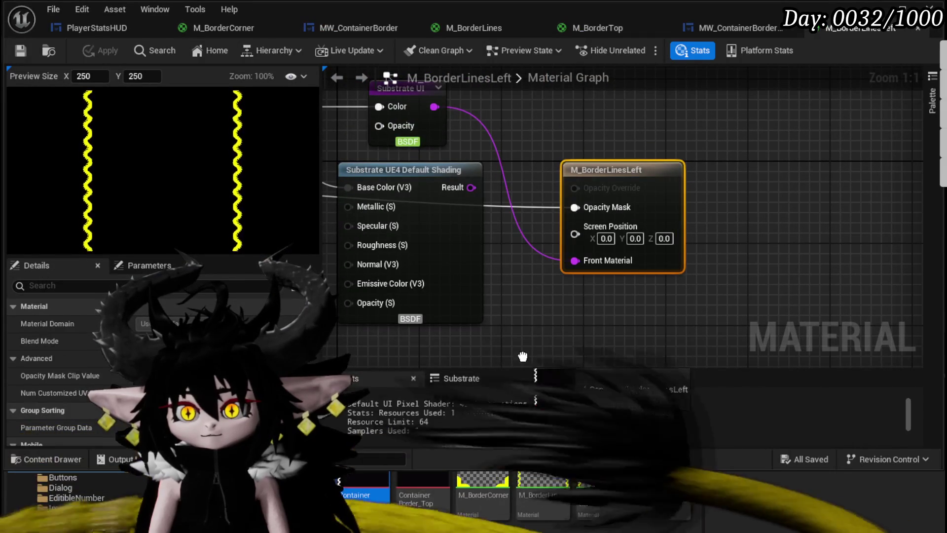
# Step: Wire the Panner into one Texture Sample and delete the two unused Texture Sample nodes
pyautogui.scroll(-3, 516, 197)
pyautogui.moveTo(442, 190); pyautogui.dragTo(623, 273)
pyautogui.moveTo(685, 175)
pyautogui.mouseDown()
pyautogui.moveTo(743, 187)
pyautogui.moveTo(701, 311)
pyautogui.moveTo(660, 286)
pyautogui.mouseUp()
pyautogui.moveTo(589, 174); pyautogui.dragTo(587, 287)
pyautogui.moveTo(654, 171); pyautogui.dragTo(491, 182)
pyautogui.click(490, 177)
pyautogui.press('Delete')
pyautogui.click(656, 222)
pyautogui.press('Delete')
pyautogui.moveTo(465, 294); pyautogui.dragTo(562, 197)
# Step: Apply and save M_BorderLinesLeft, then return to the MW_ContainerBorderBig designer
pyautogui.click(444, 158)
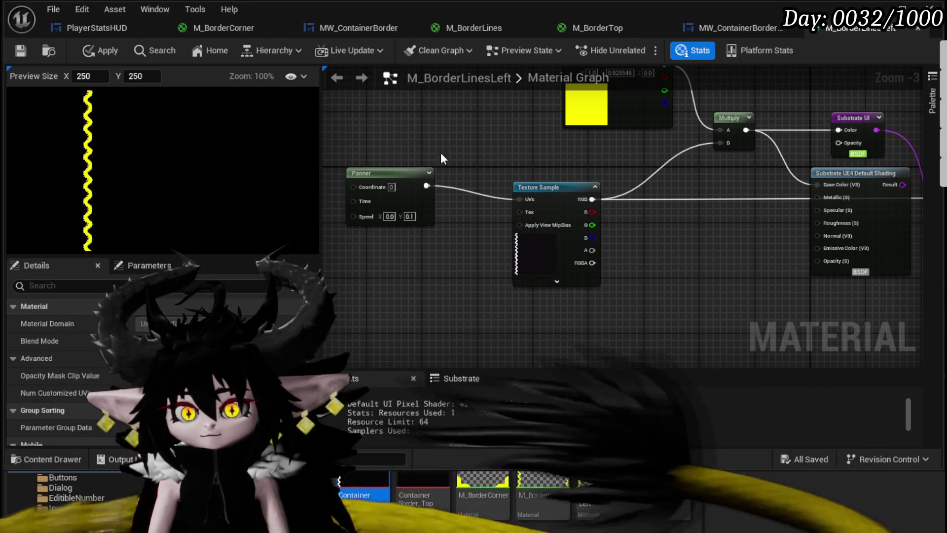
pyautogui.click(99, 51)
pyautogui.click(21, 51)
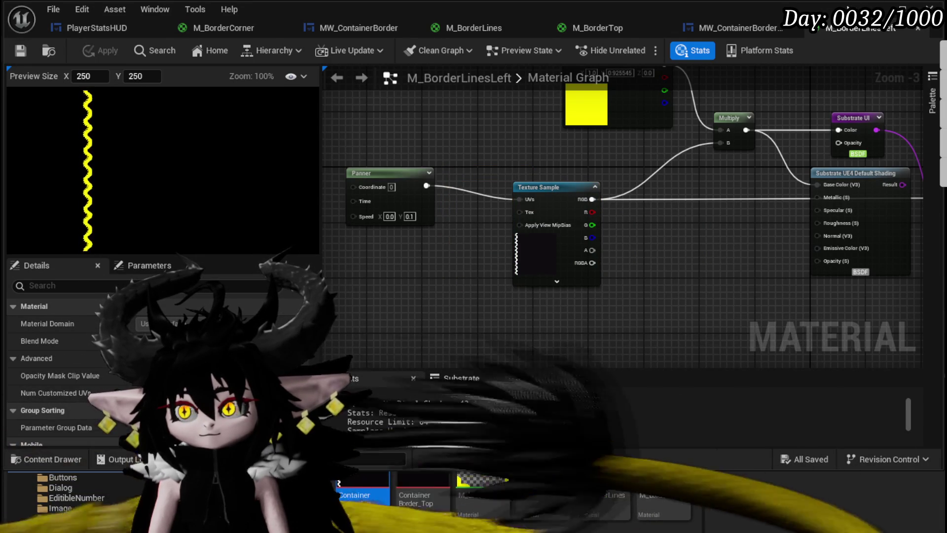
pyautogui.click(736, 25)
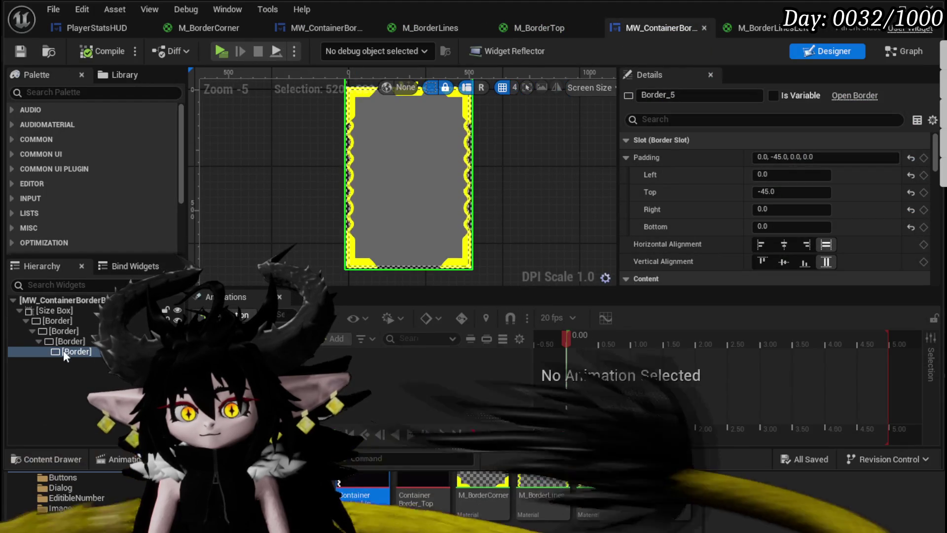
# Step: Assign M_BorderLinesLeft as the Brush Image of the parent lines border
pyautogui.click(66, 342)
pyautogui.scroll(-2, 800, 217)
pyautogui.scroll(-1, 794, 215)
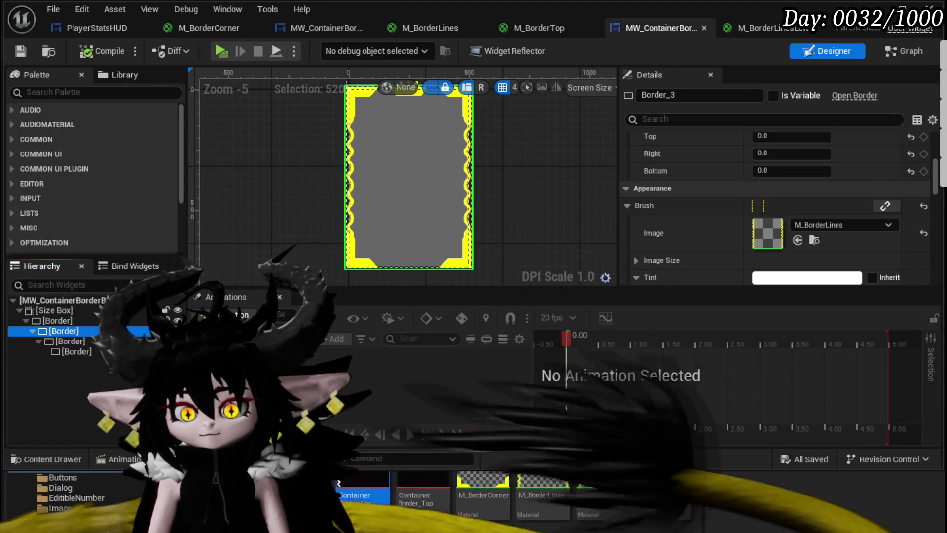
pyautogui.moveTo(603, 493)
pyautogui.mouseDown()
pyautogui.moveTo(760, 224)
pyautogui.moveTo(787, 240)
pyautogui.mouseUp()
# Step: Compile and save MW_ContainerBorderBig, then switch to the PlayerStatsHUD tab
pyautogui.click(94, 54)
pyautogui.click(20, 52)
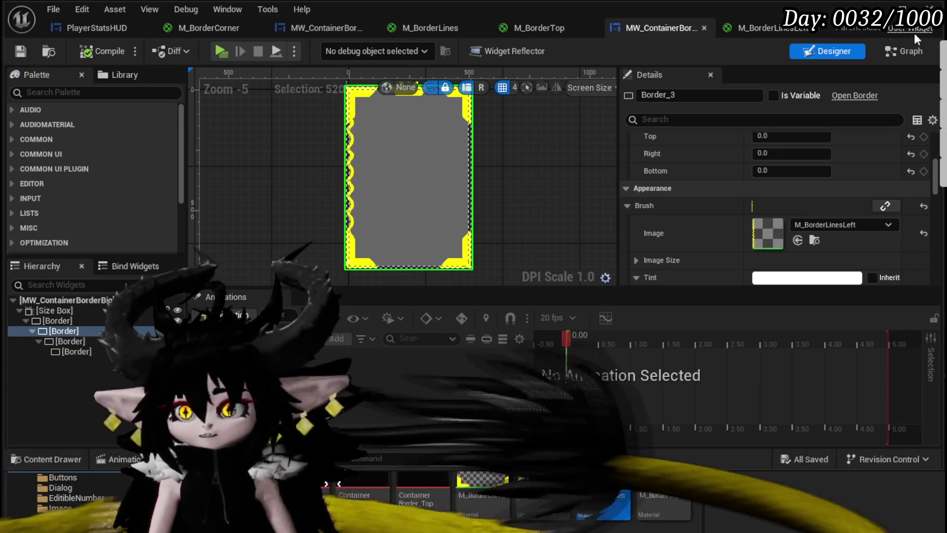
pyautogui.click(303, 24)
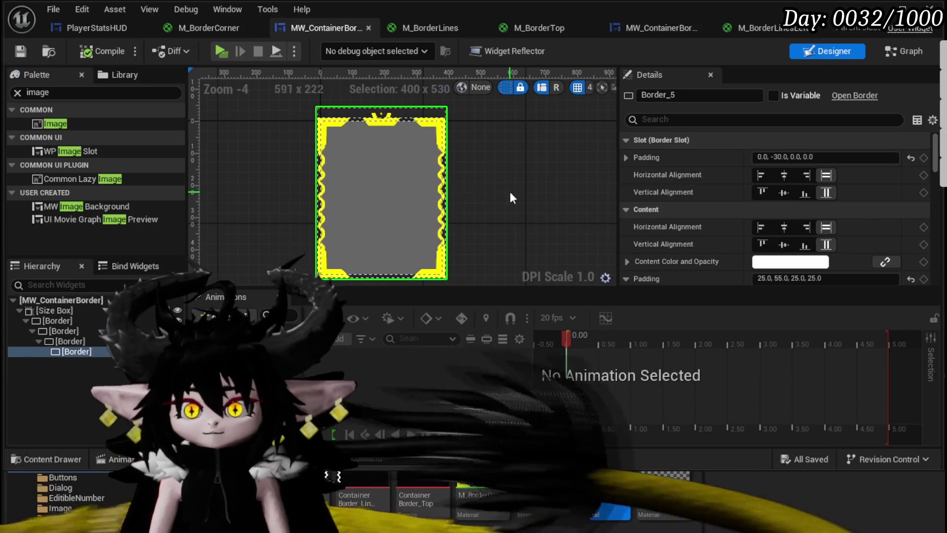
pyautogui.click(79, 29)
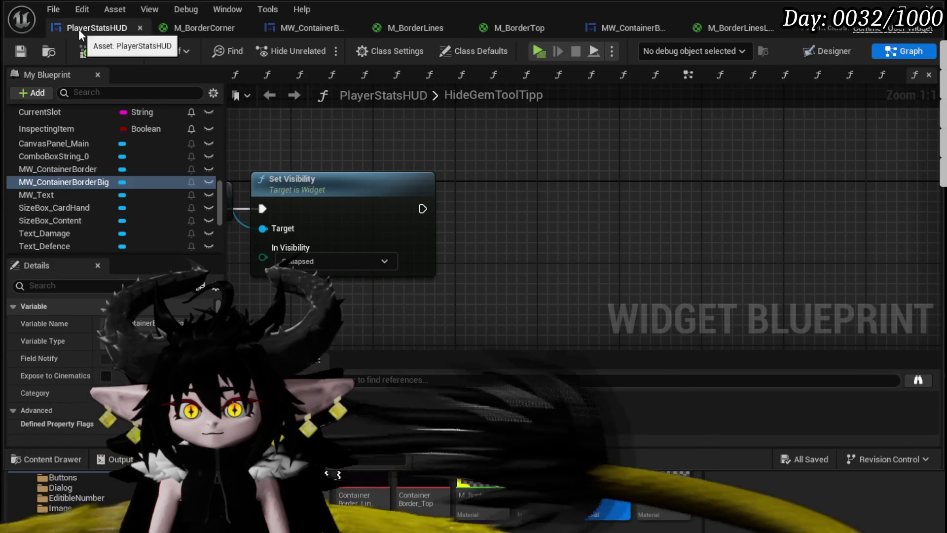
# Step: Wrap MW_ContainerBorderBig in a new Overlay in the PlayerStatsHUD hierarchy and select it
pyautogui.click(829, 51)
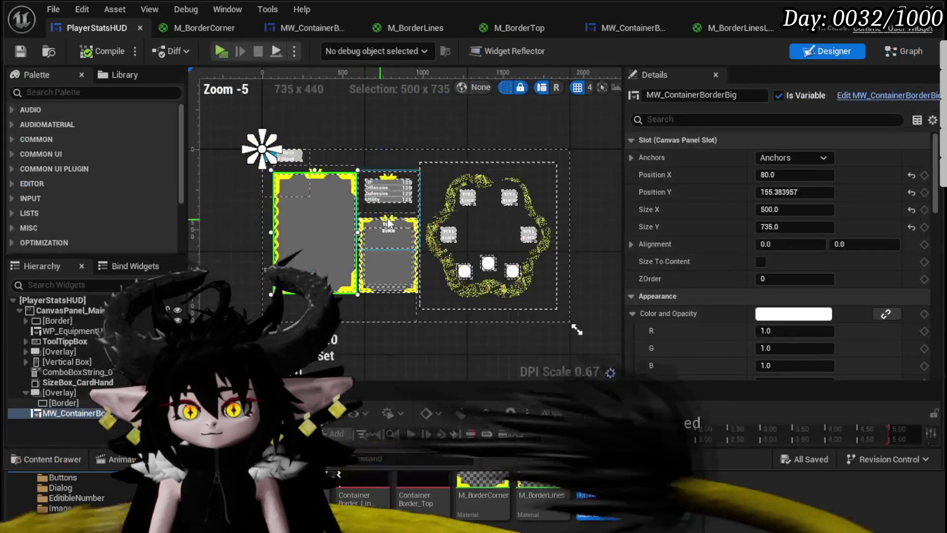
pyautogui.moveTo(337, 226)
pyautogui.mouseDown()
pyautogui.moveTo(356, 293)
pyautogui.moveTo(352, 271)
pyautogui.moveTo(362, 260)
pyautogui.mouseUp()
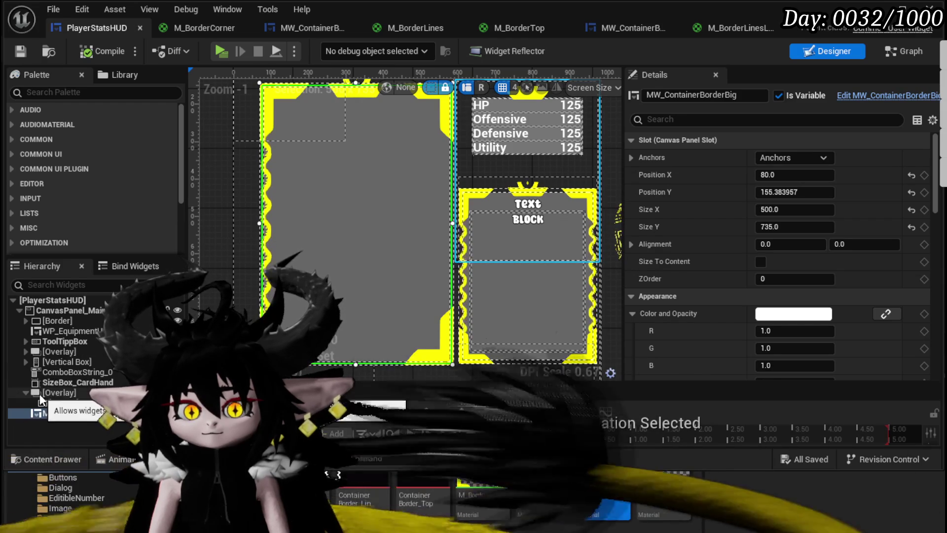
pyautogui.click(54, 361)
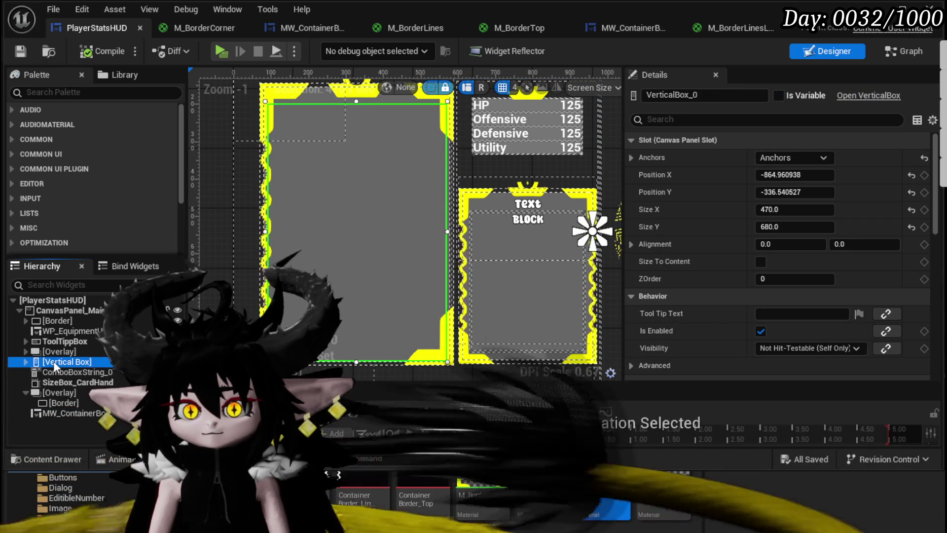
pyautogui.click(67, 414)
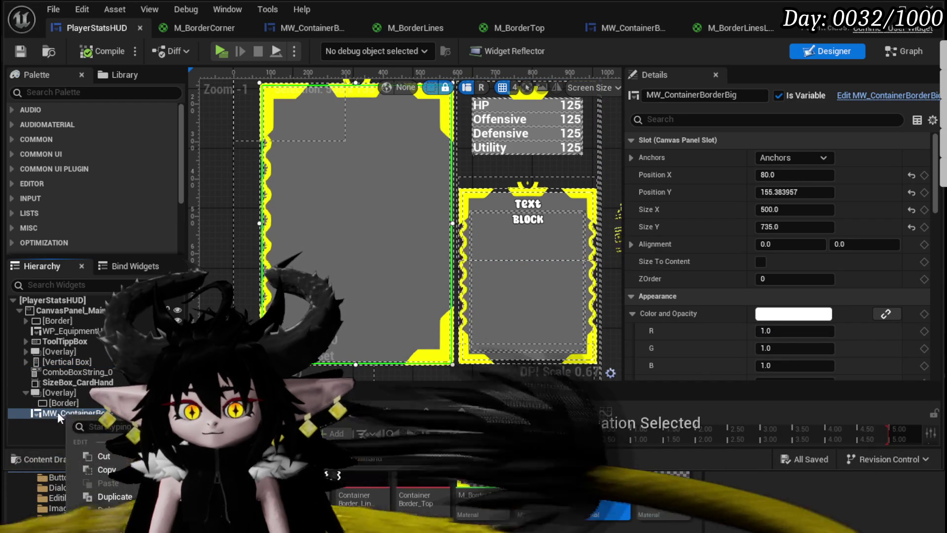
pyautogui.rightClick(57, 411)
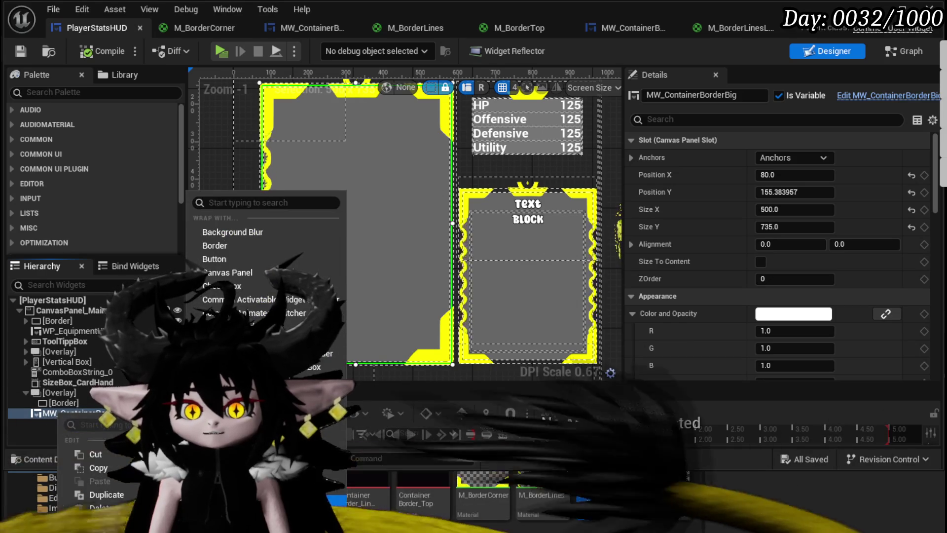
pyautogui.click(316, 463)
pyautogui.click(58, 414)
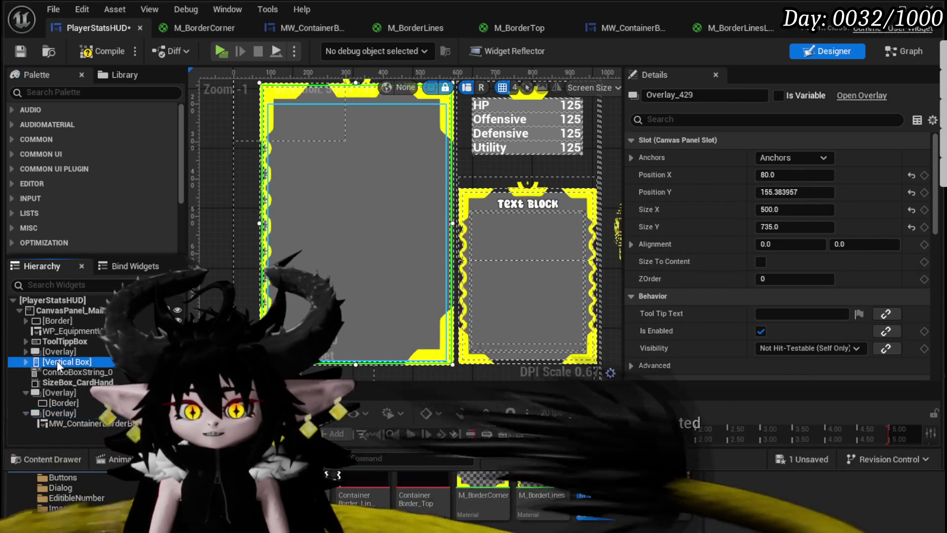
# Step: Move the Vertical Box into the new Overlay with horizontal and vertical alignment set to Fill
pyautogui.click(57, 361)
pyautogui.moveTo(57, 360)
pyautogui.mouseDown()
pyautogui.moveTo(70, 377)
pyautogui.moveTo(64, 416)
pyautogui.mouseUp()
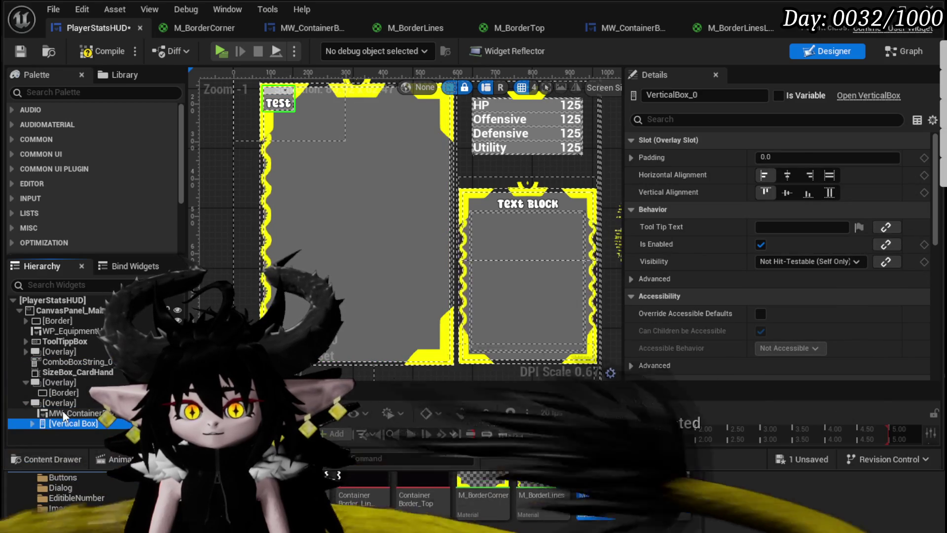
pyautogui.click(830, 176)
pyautogui.click(830, 193)
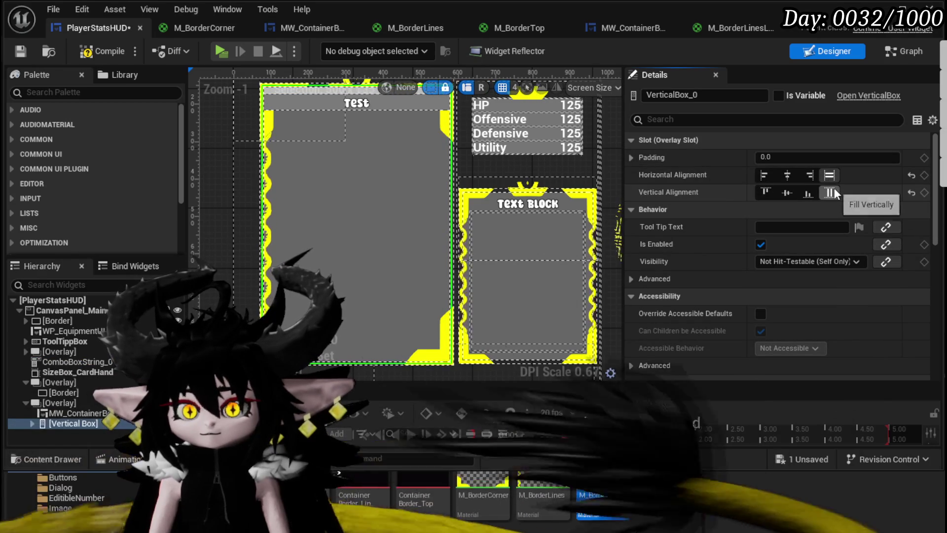
pyautogui.moveTo(362, 194)
pyautogui.mouseDown()
pyautogui.moveTo(355, 246)
pyautogui.moveTo(385, 279)
pyautogui.mouseUp()
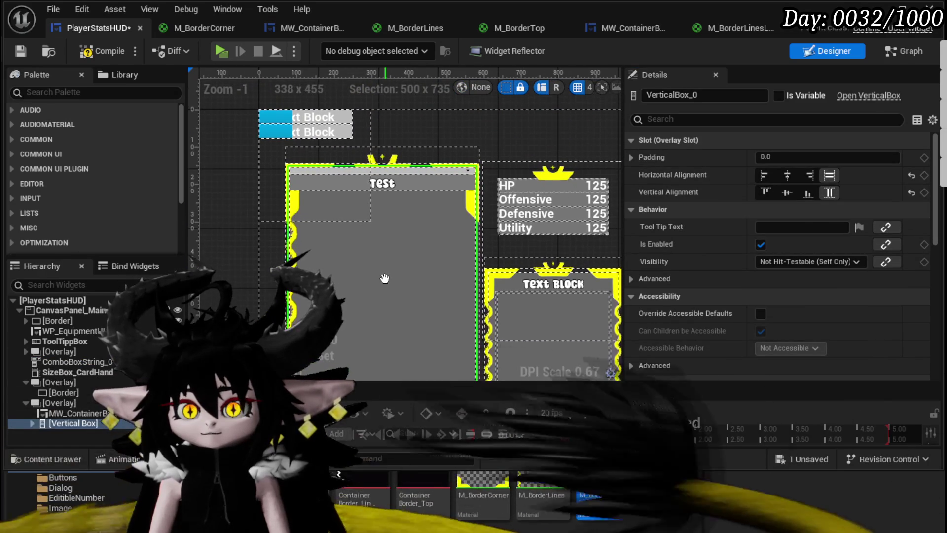
pyautogui.click(28, 424)
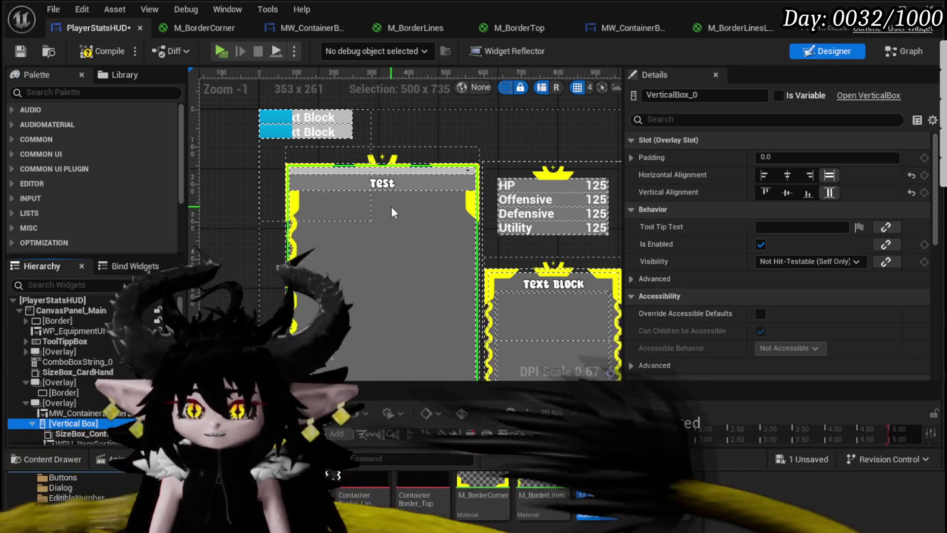
pyautogui.scroll(-3, 392, 198)
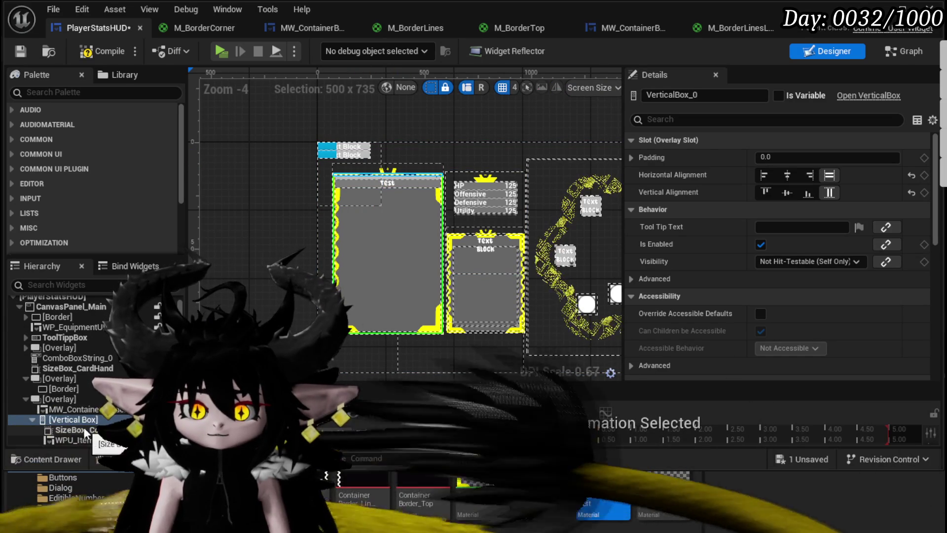
pyautogui.click(60, 438)
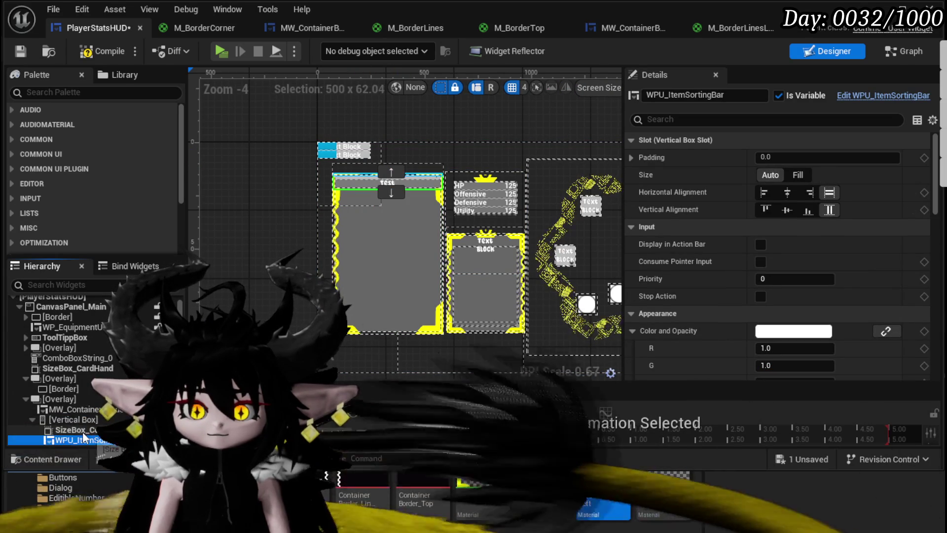
# Step: Make SizeBox_Content fill the remaining height of the Vertical Box
pyautogui.click(83, 431)
pyautogui.click(385, 179)
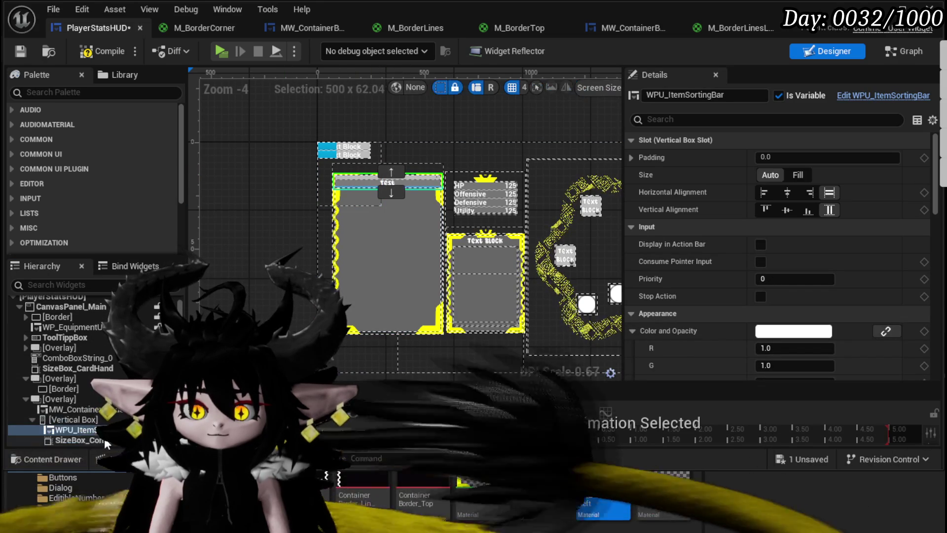
pyautogui.click(389, 189)
pyautogui.click(798, 176)
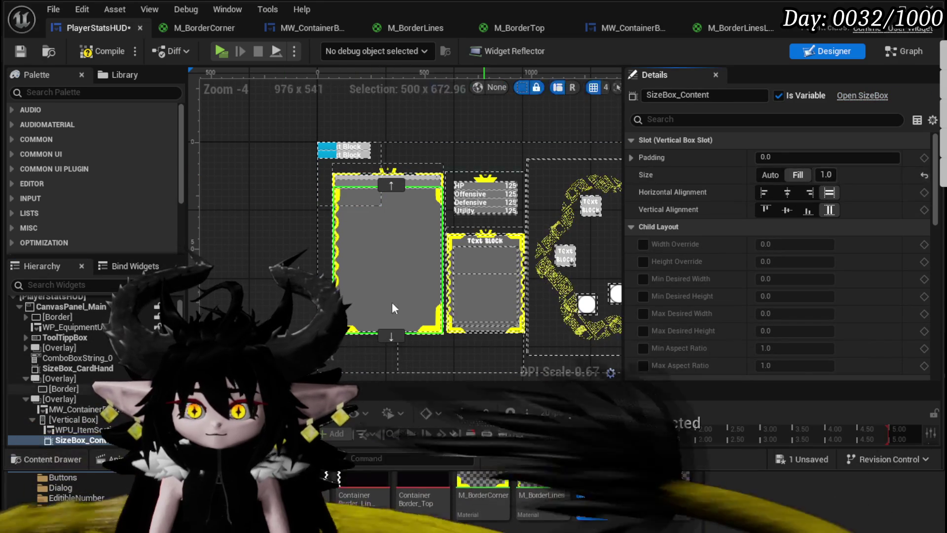
# Step: Give WPU_ItemSortingBar a top padding of -110, after trying -50, -100 and -150
pyautogui.click(79, 430)
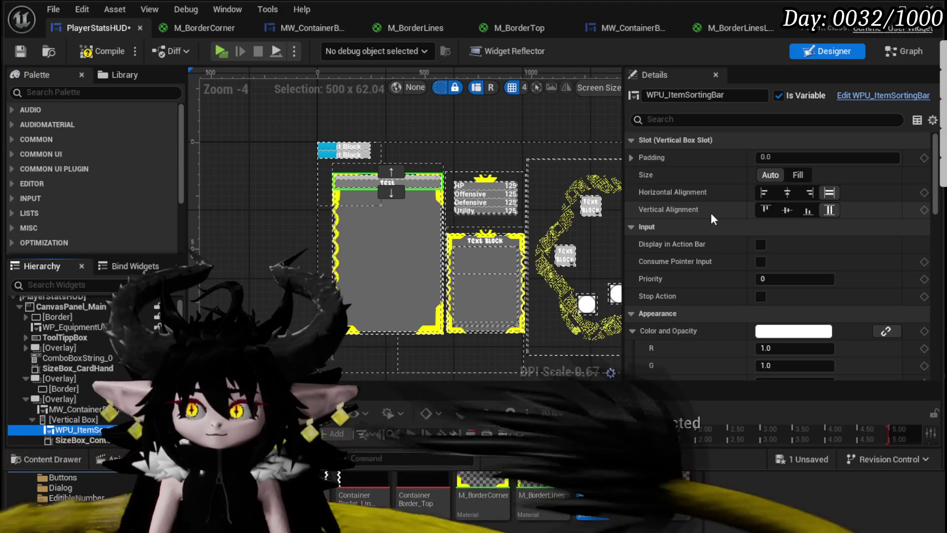
pyautogui.click(631, 158)
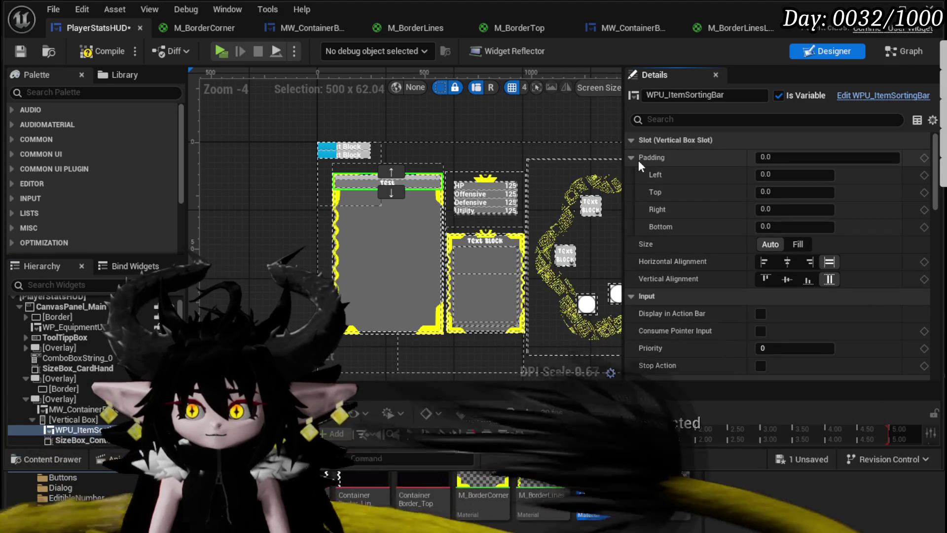
pyautogui.scroll(4, 405, 144)
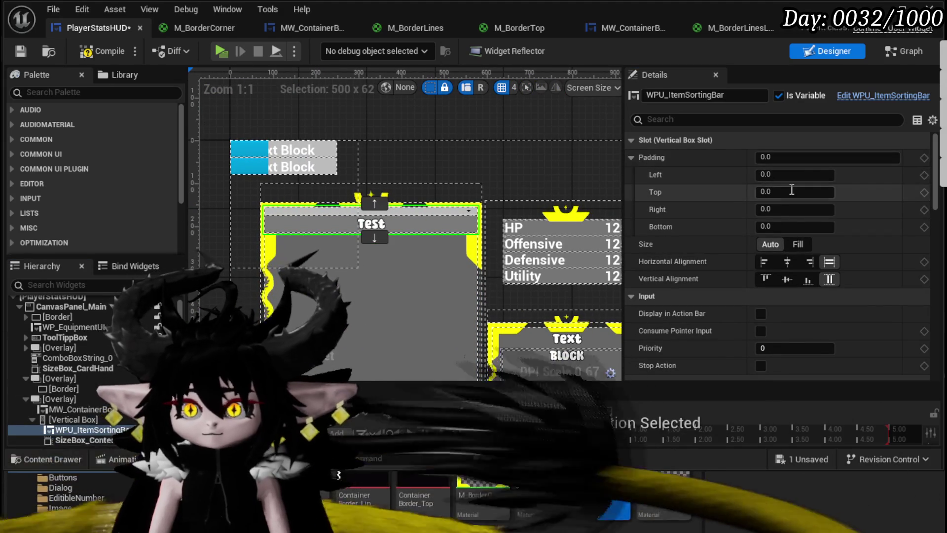
pyautogui.write('-50')
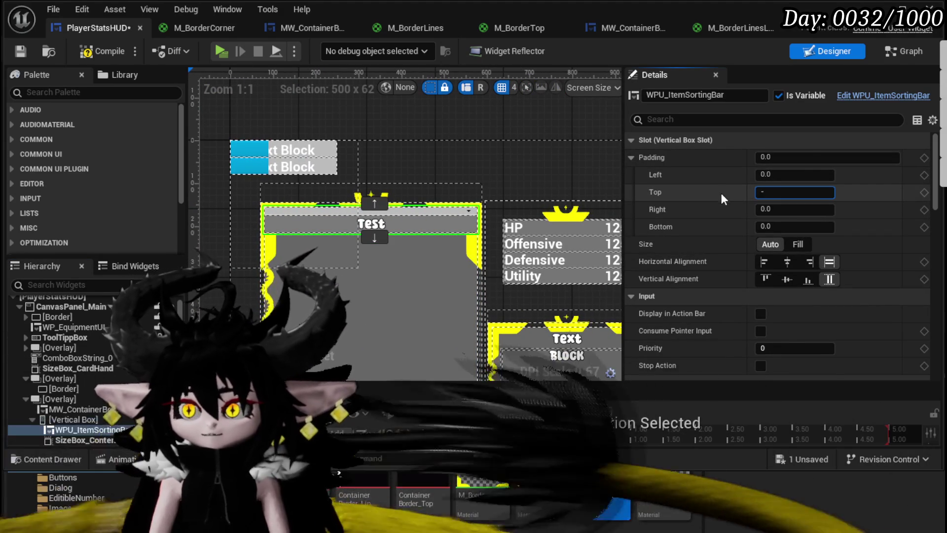
pyautogui.press('Return')
pyautogui.write('-100')
pyautogui.press('Return')
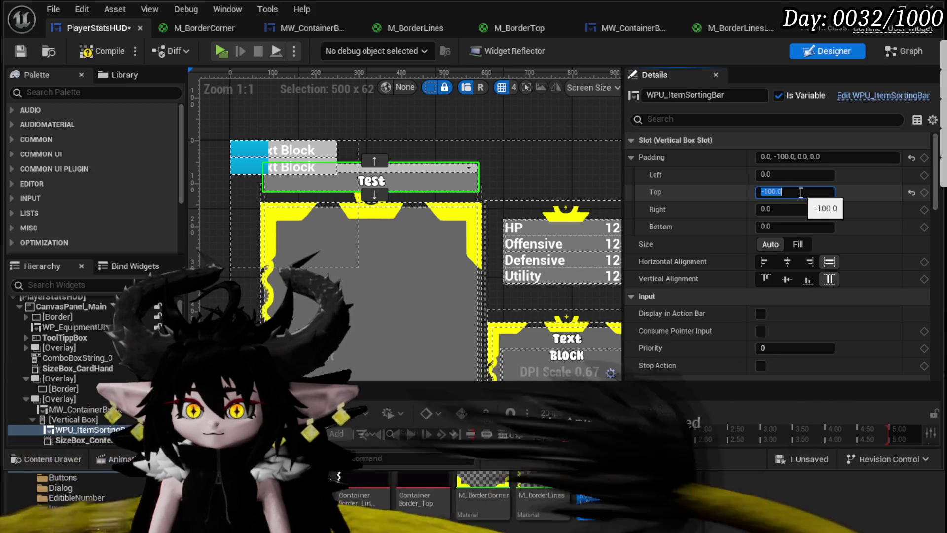
pyautogui.scroll(4, 409, 181)
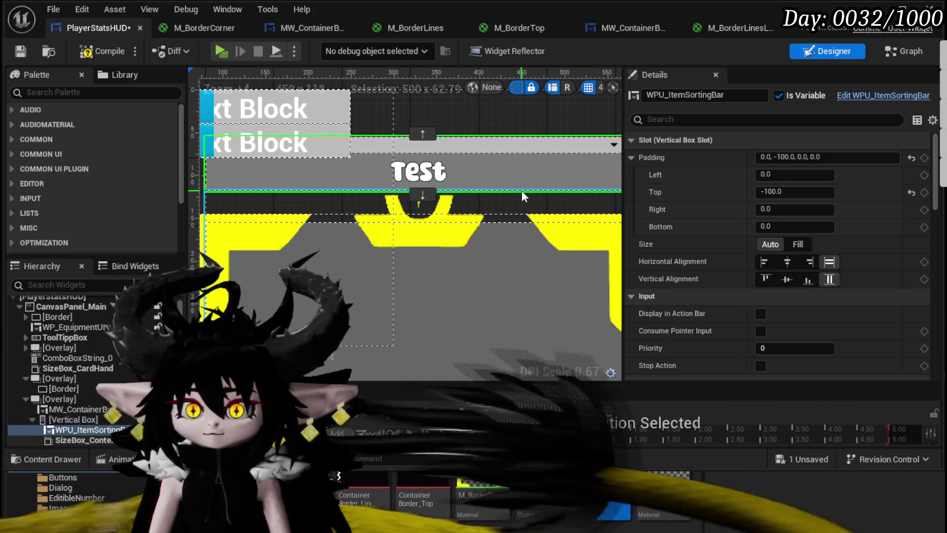
pyautogui.scroll(-1, 522, 191)
pyautogui.click(768, 192)
pyautogui.write('-150')
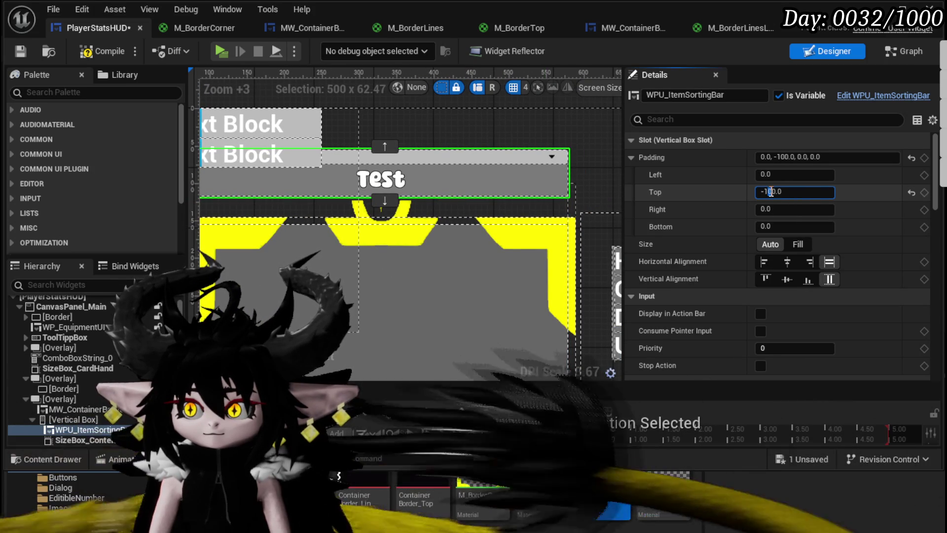
pyautogui.press('Return')
pyautogui.click(772, 191)
pyautogui.press('BackSpace')
pyautogui.write('1')
pyautogui.press('Return')
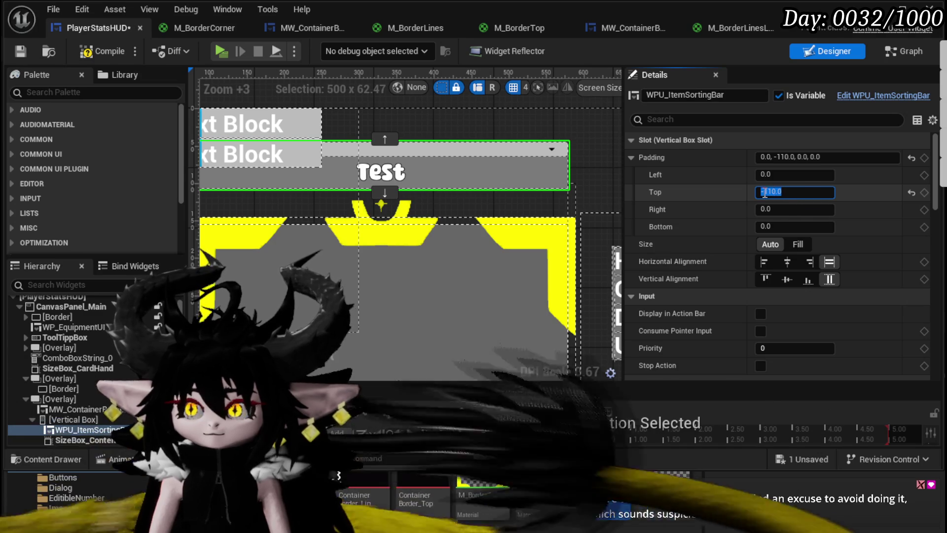
# Step: Compile and save PlayerStatsHUD and inspect the raised sorting bar at the border top
pyautogui.click(63, 54)
pyautogui.click(84, 51)
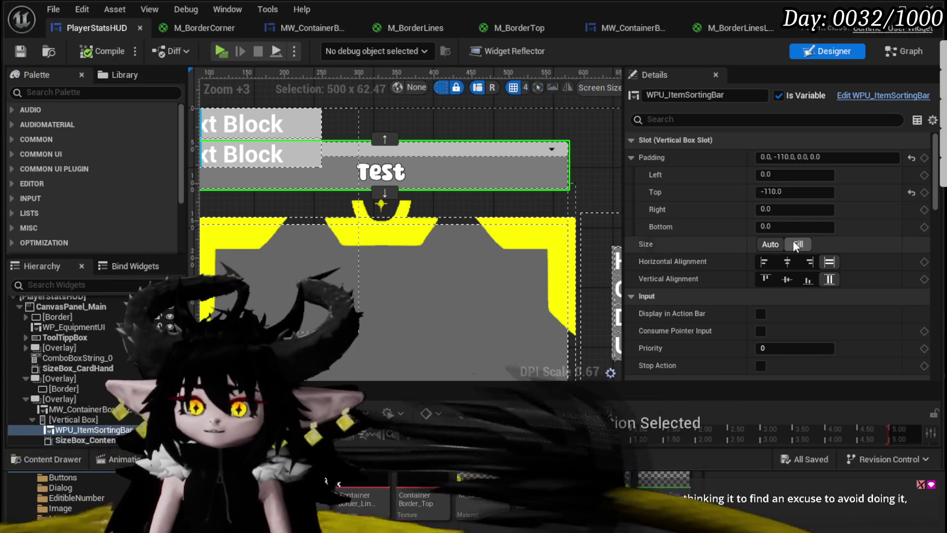
pyautogui.scroll(-3, 436, 259)
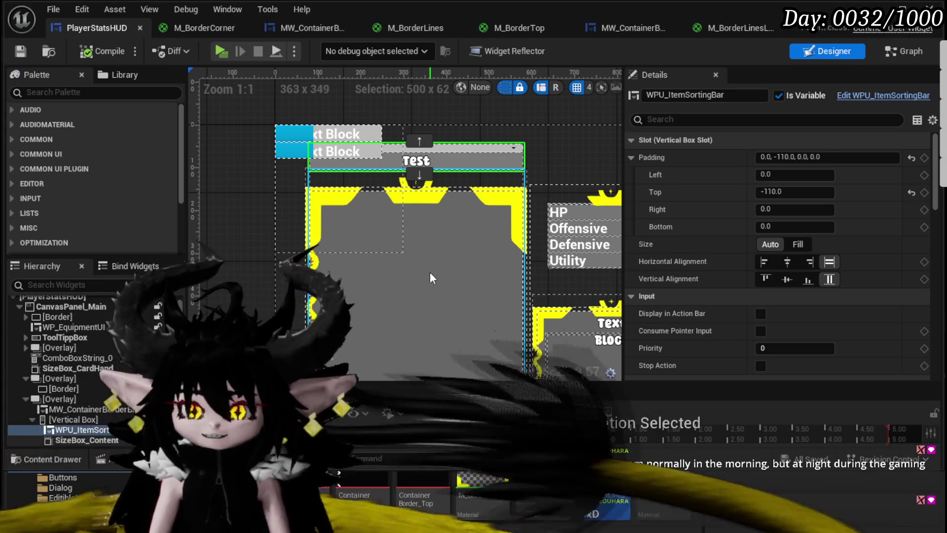
pyautogui.scroll(-2, 430, 272)
pyautogui.click(371, 141)
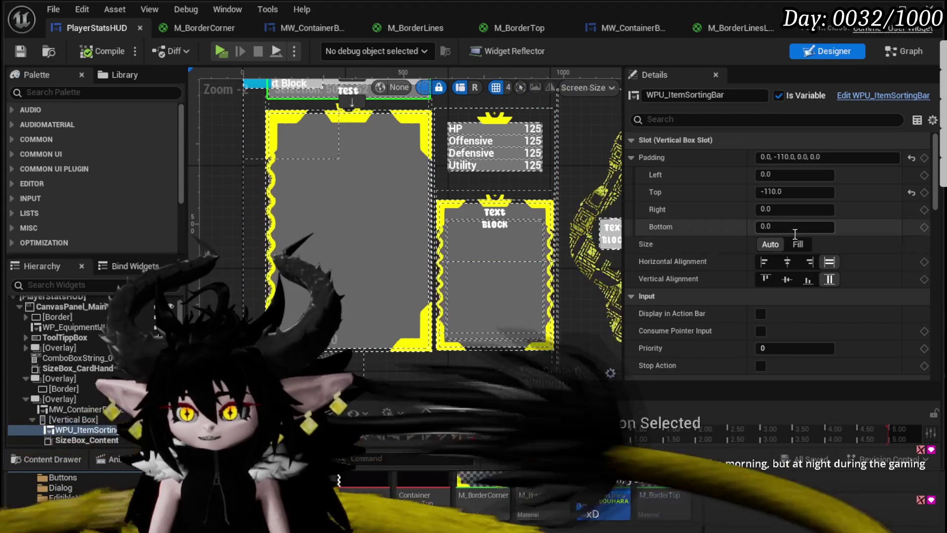
pyautogui.scroll(5, 422, 180)
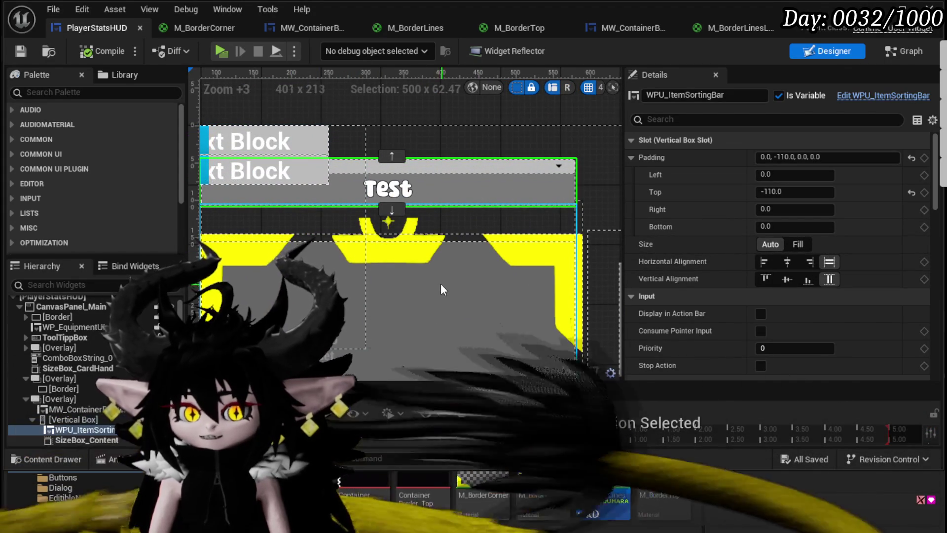
pyautogui.moveTo(440, 283); pyautogui.dragTo(433, 182)
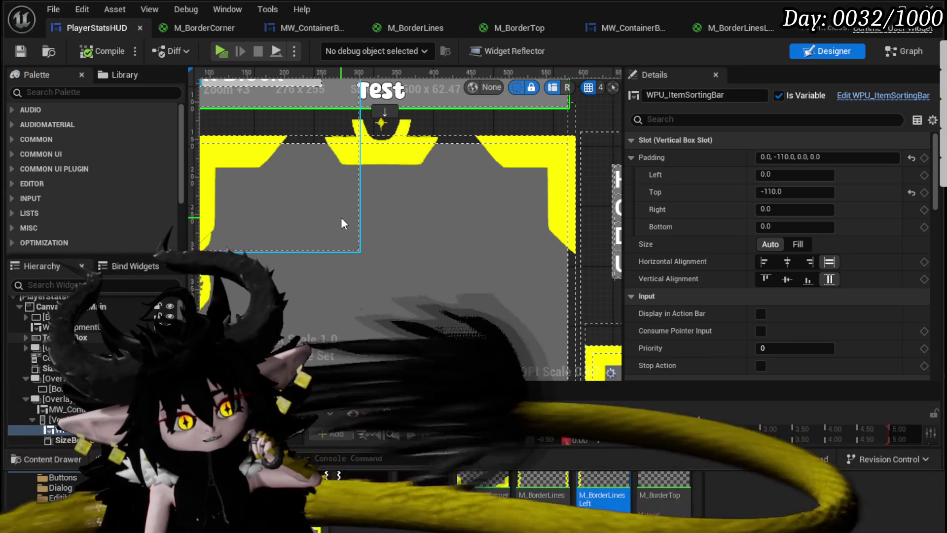
pyautogui.scroll(-2, 472, 244)
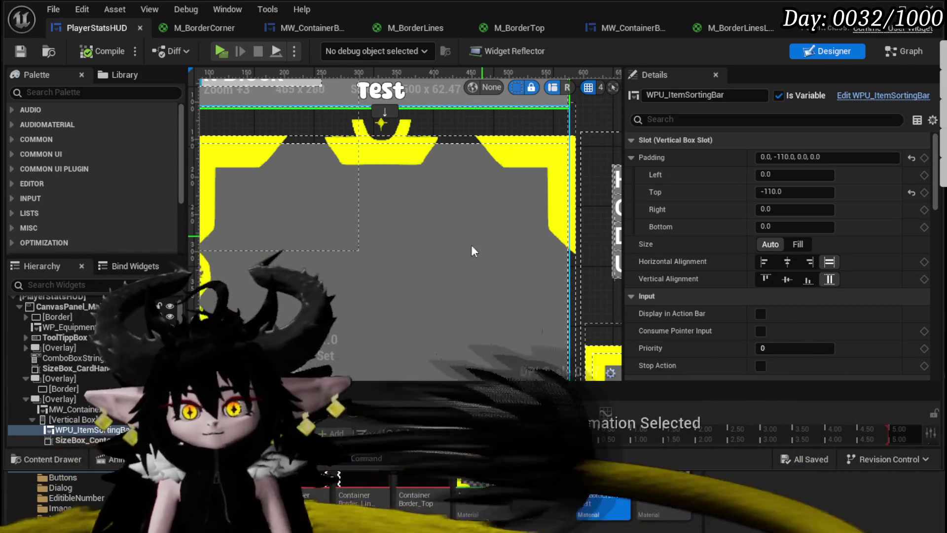
pyautogui.click(431, 249)
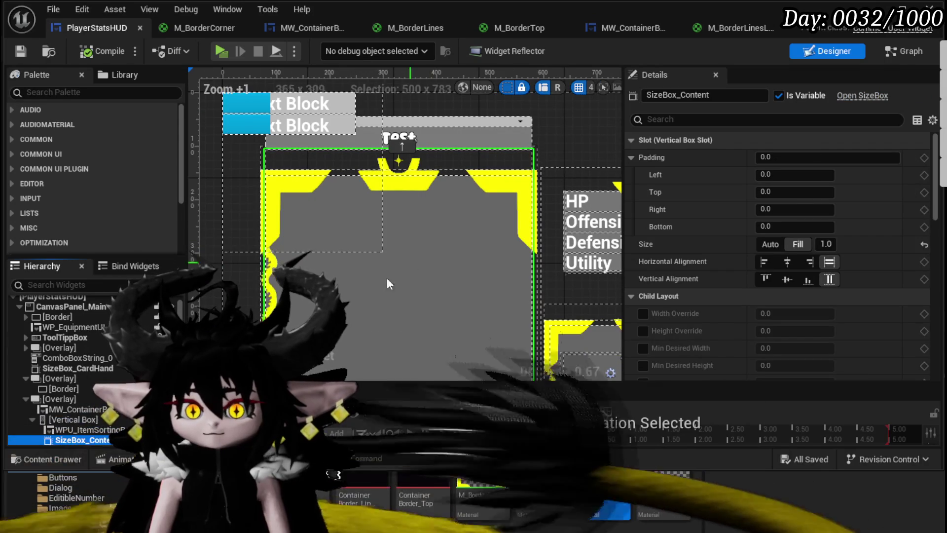
# Step: Insert a Spacer from the Palette between the sorting bar and SizeBox_Content
pyautogui.click(69, 92)
pyautogui.write('Spacer')
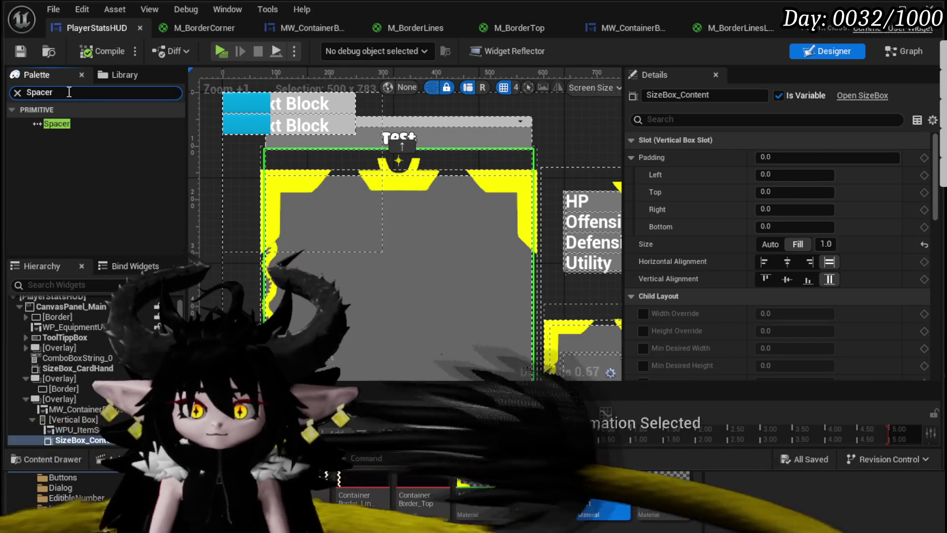
pyautogui.moveTo(70, 124); pyautogui.dragTo(72, 433)
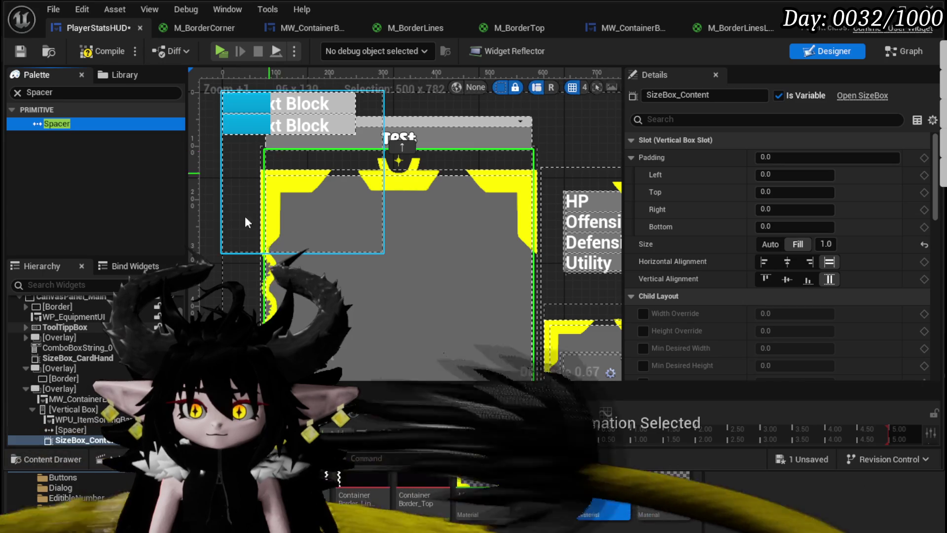
pyautogui.click(74, 429)
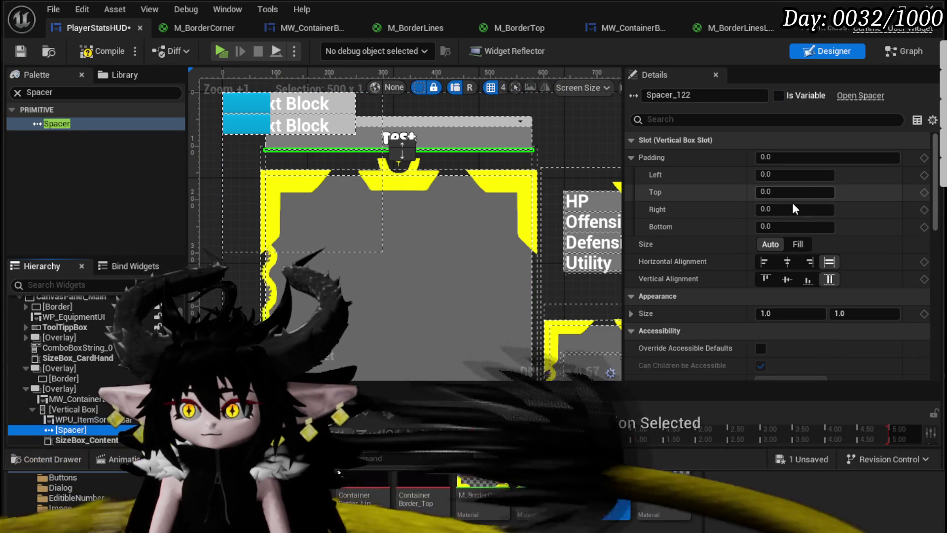
# Step: Set SizeBox_Content's top padding to 80, after first trying 100
pyautogui.hotkey('ctrl', 'z')
pyautogui.click(793, 191)
pyautogui.write('100')
pyautogui.press('Return')
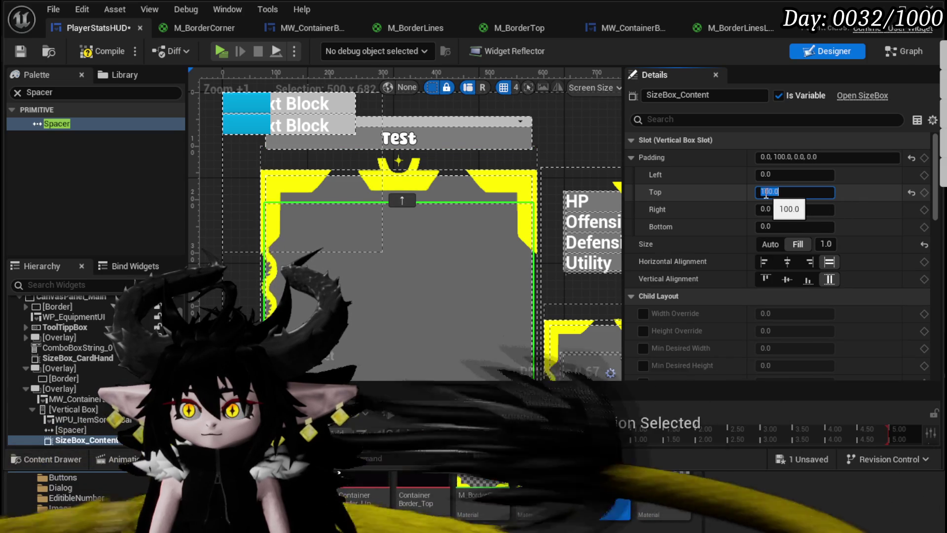
pyautogui.write('1')
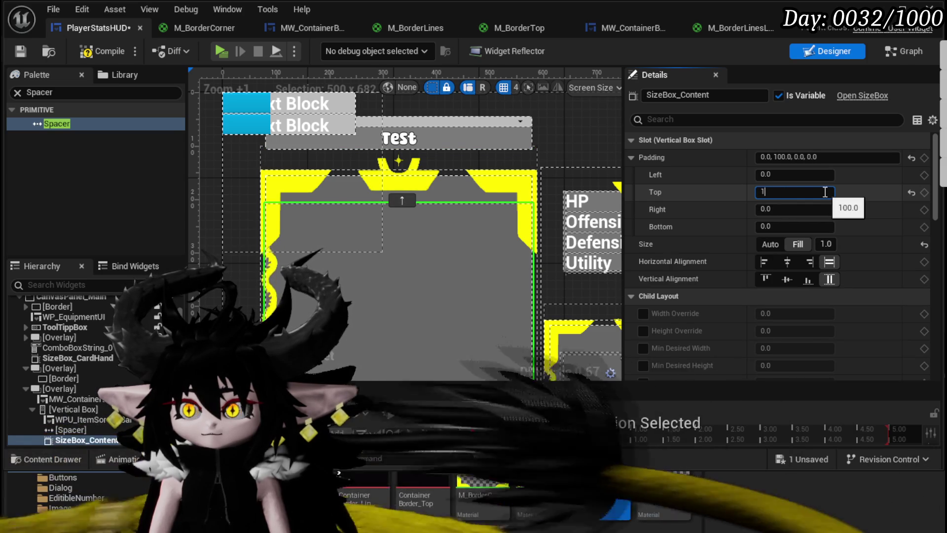
pyautogui.press('BackSpace')
pyautogui.write('80')
pyautogui.press('Return')
# Step: Set SizeBox_Content's left and right padding to 25 and bottom to 28, then save
pyautogui.click(790, 209)
pyautogui.write('25')
pyautogui.press('Return')
pyautogui.click(785, 175)
pyautogui.write('25')
pyautogui.press('Return')
pyautogui.moveTo(420, 284)
pyautogui.mouseDown()
pyautogui.moveTo(407, 178)
pyautogui.moveTo(395, 180)
pyautogui.mouseUp()
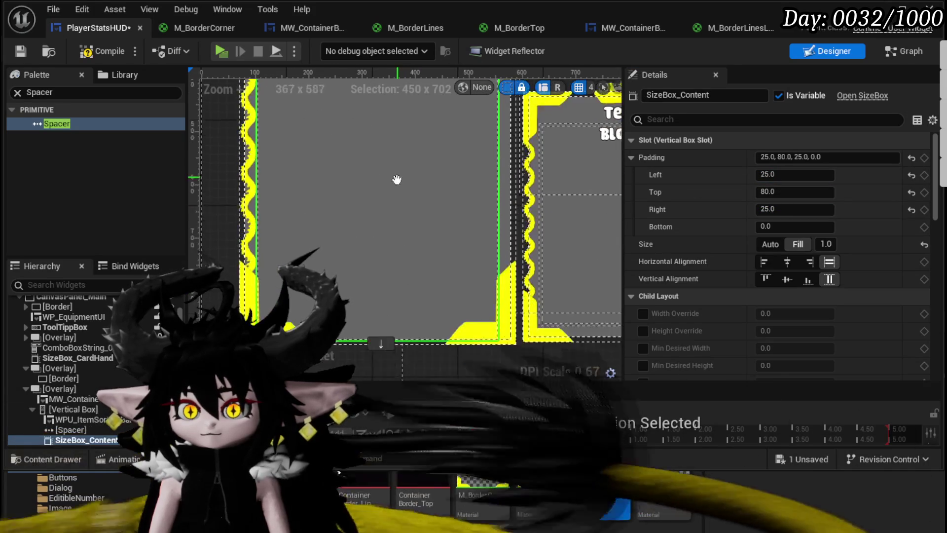
pyautogui.write('25')
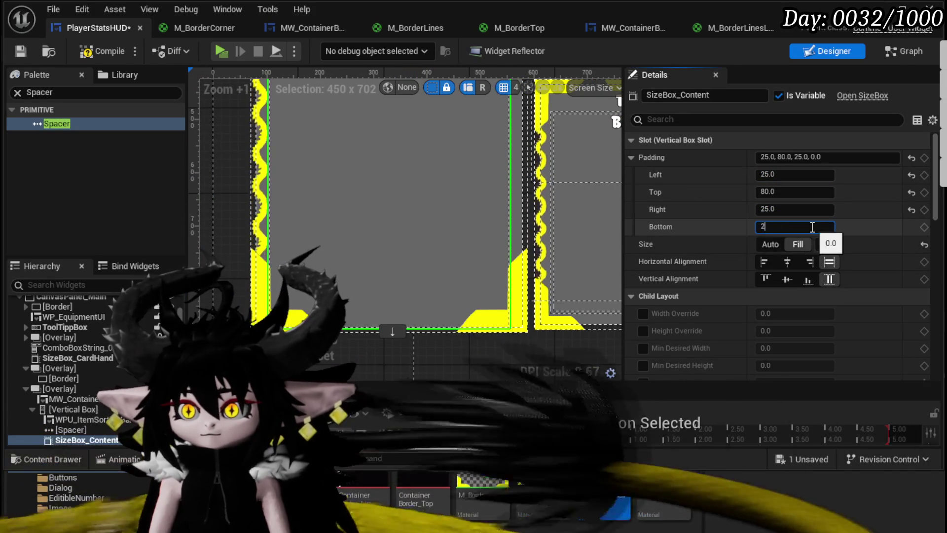
pyautogui.press('Return')
pyautogui.write('28')
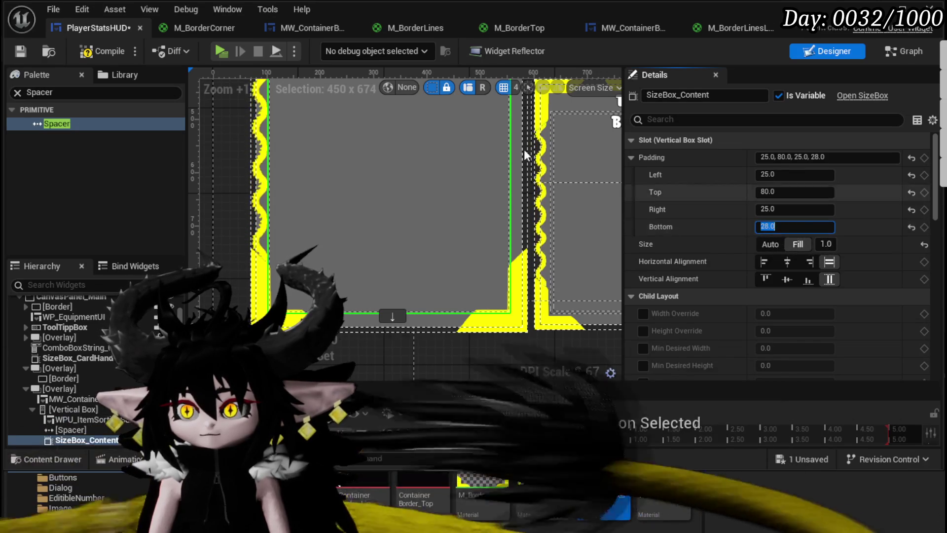
pyautogui.click(22, 51)
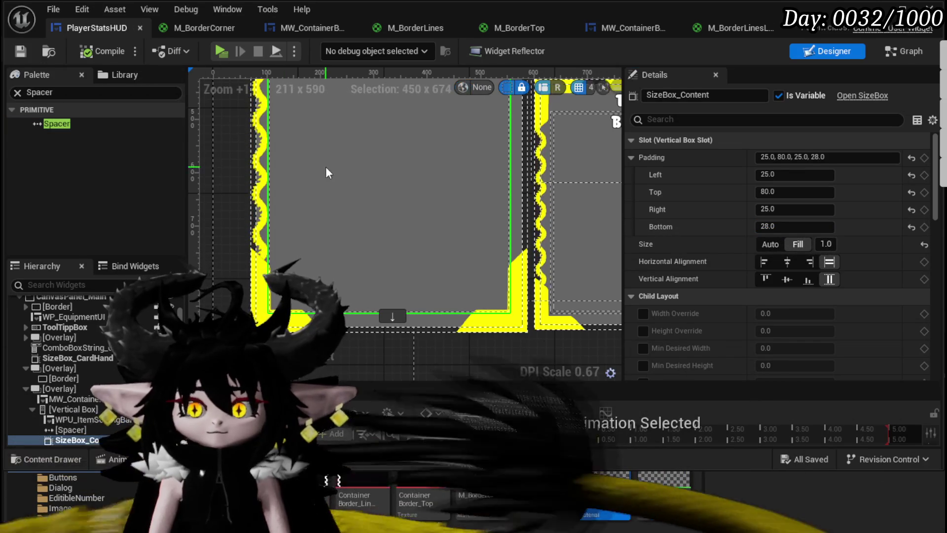
pyautogui.scroll(-4, 337, 170)
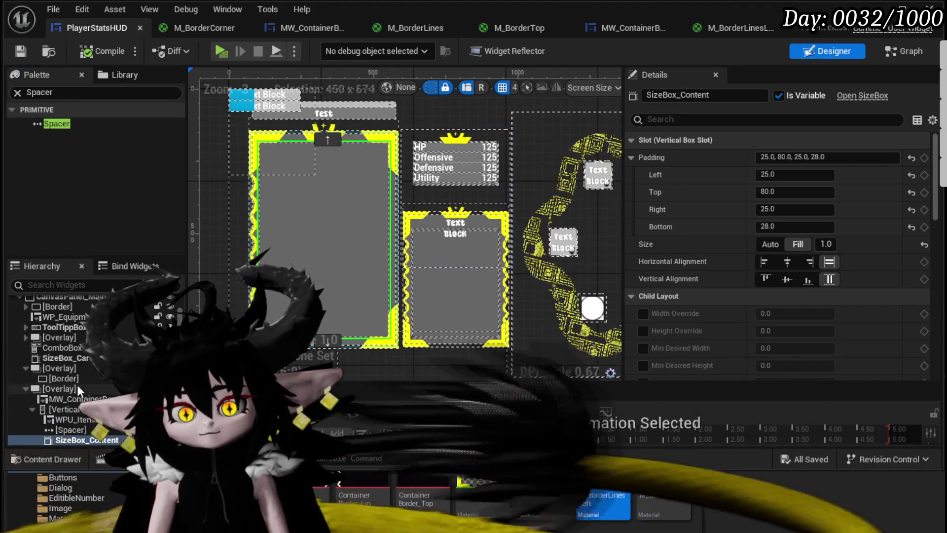
# Step: Anchor the item container Overlay to the bottom-left and save the widget
pyautogui.click(76, 388)
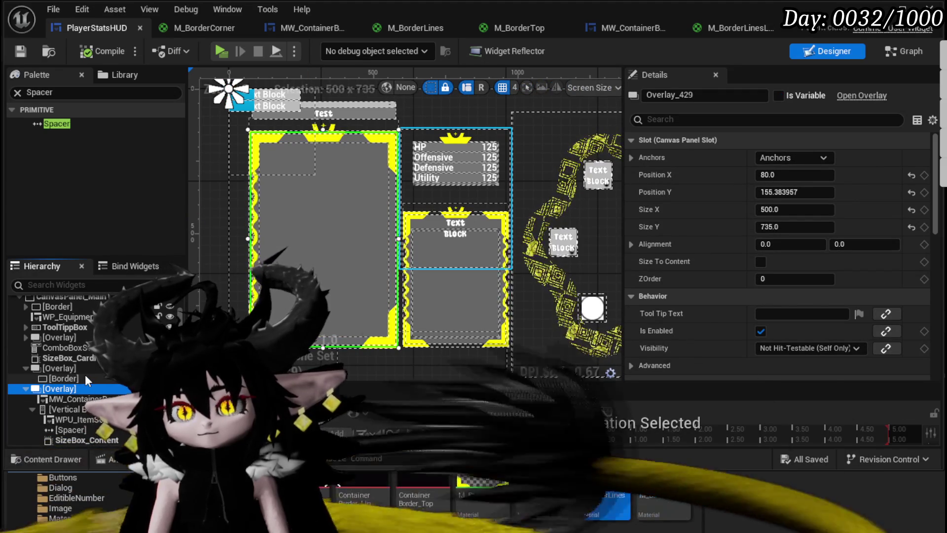
pyautogui.click(790, 158)
pyautogui.click(727, 262)
pyautogui.hotkey('ctrl', 's')
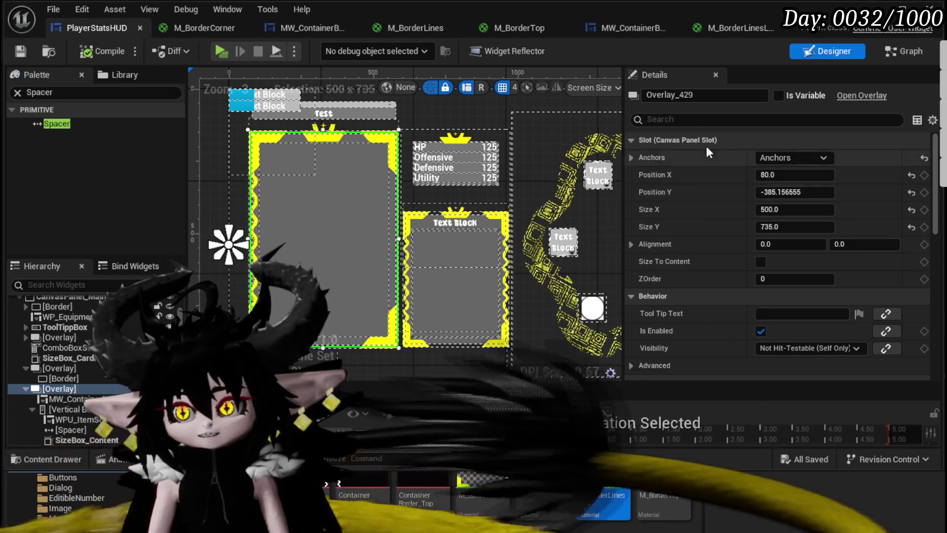
# Step: Rename the Overlay to Overlay_ItemContainer, mark it Is Variable, then compile and save
pyautogui.doubleClick(721, 97)
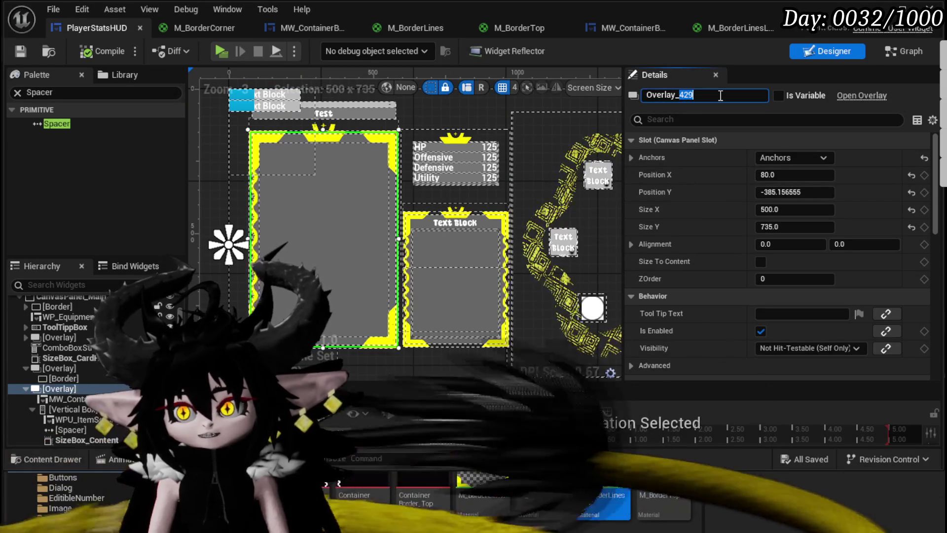
pyautogui.write('ItemContainer')
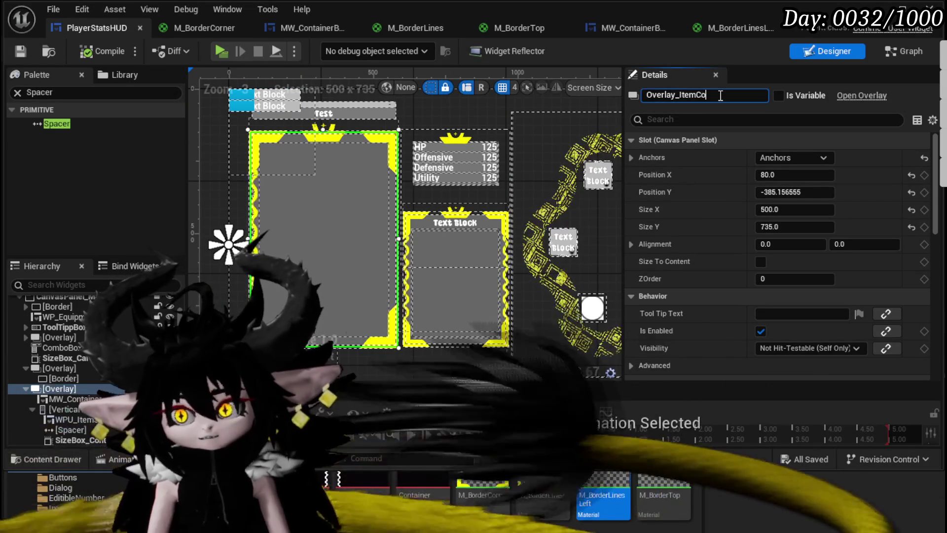
pyautogui.press('Return')
pyautogui.click(779, 95)
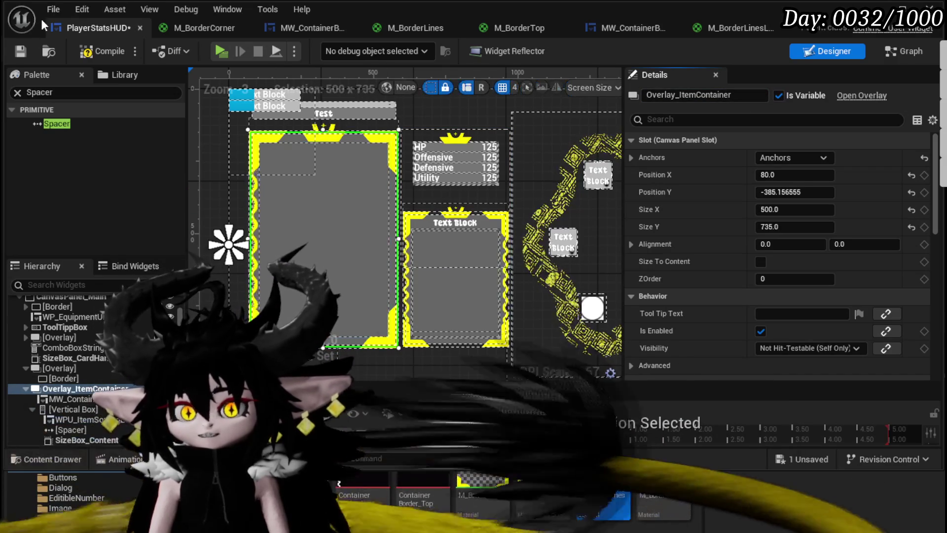
pyautogui.click(101, 50)
pyautogui.click(26, 51)
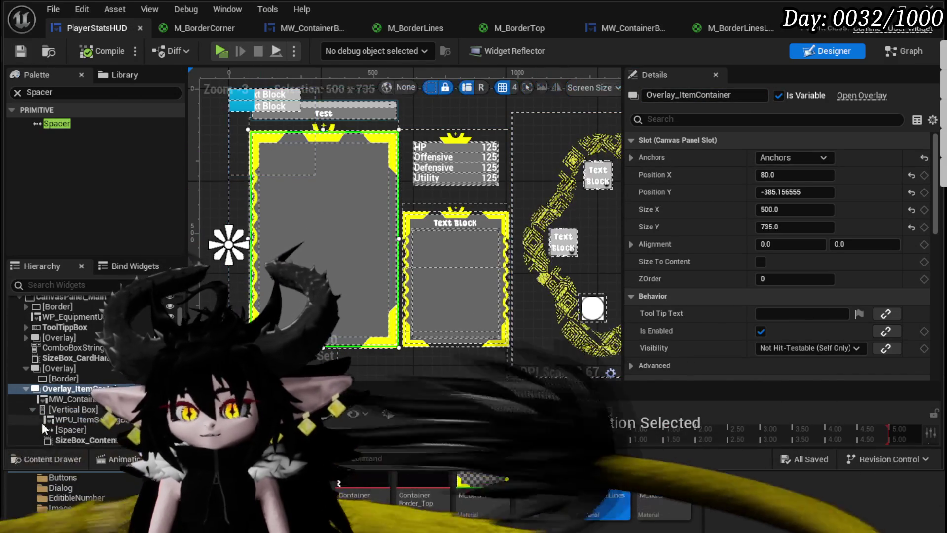
# Step: Review the sorting bar, Spacer and SizeBox_Content settings, then return to the Graph
pyautogui.click(894, 53)
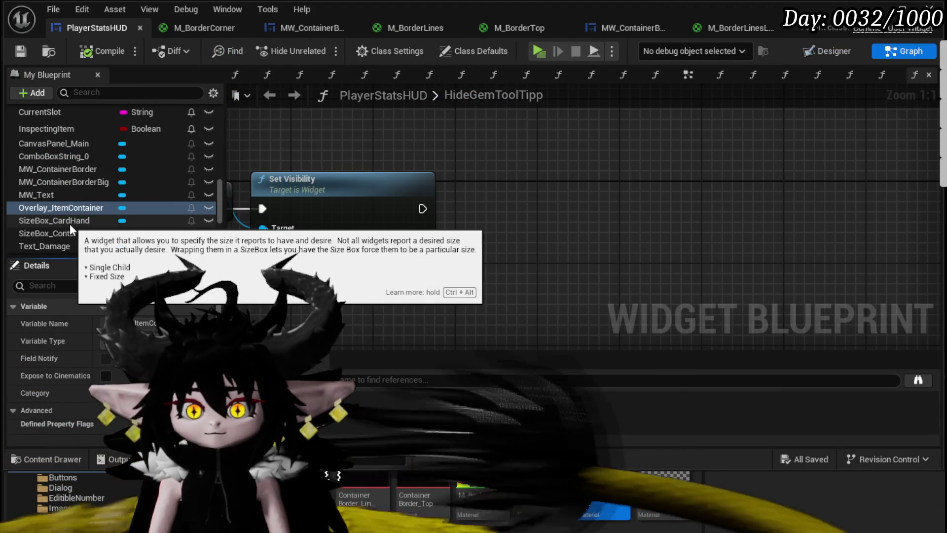
pyautogui.click(822, 51)
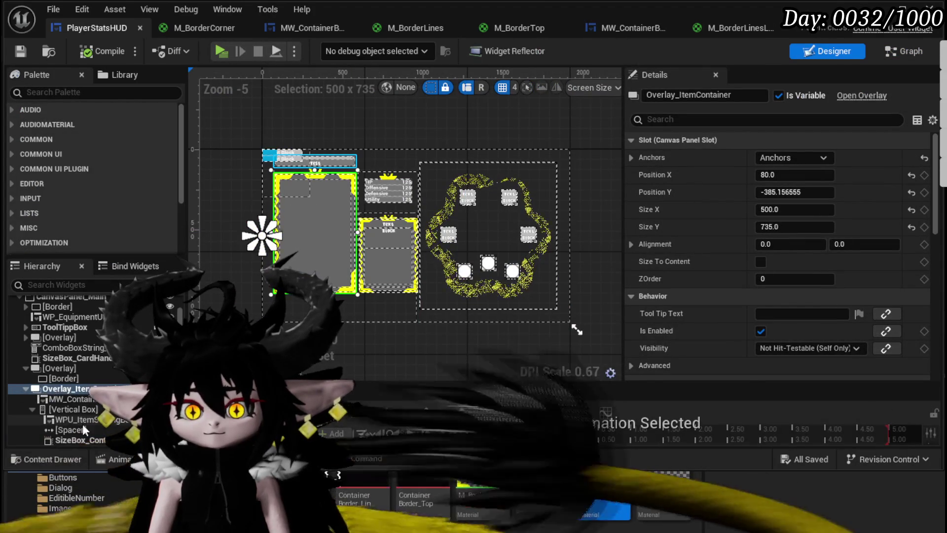
pyautogui.click(84, 438)
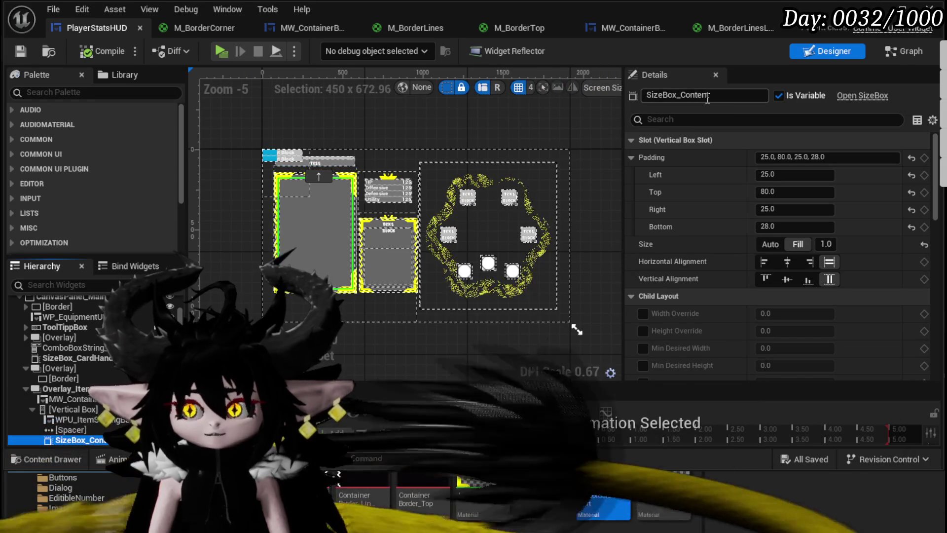
pyautogui.click(74, 420)
pyautogui.click(70, 430)
pyautogui.click(74, 419)
pyautogui.click(74, 438)
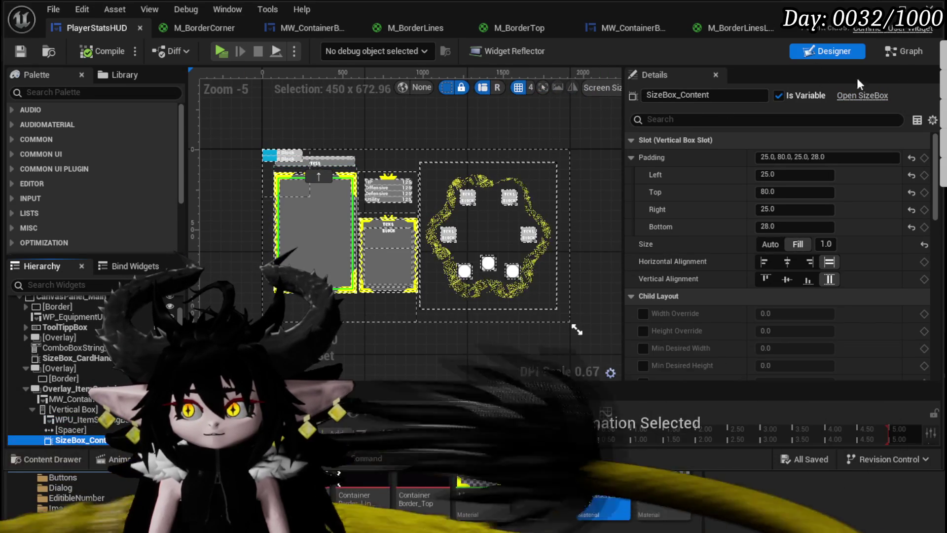
pyautogui.click(898, 51)
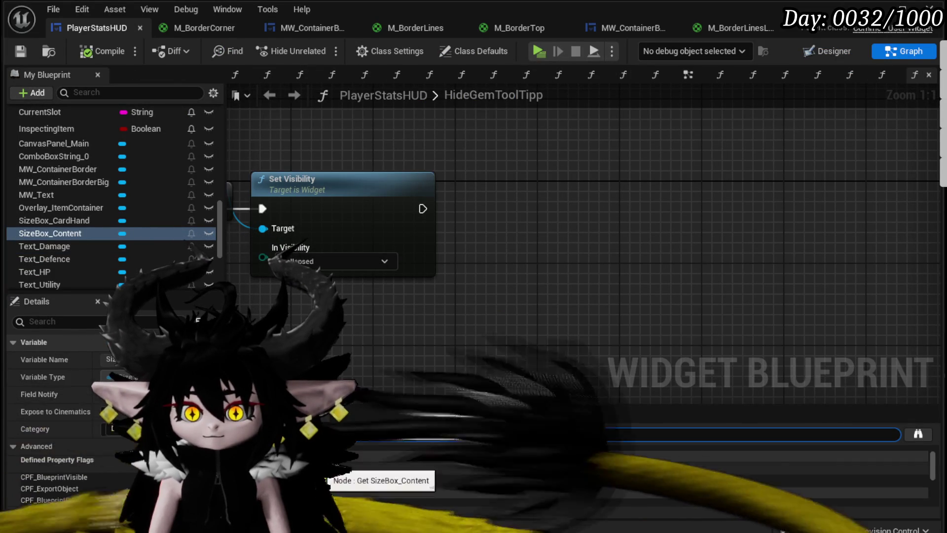
# Step: Jump to the SizeBox_Content usage in the EventGraph and move the On Equip Core event aside
pyautogui.doubleClick(320, 468)
pyautogui.moveTo(290, 216)
pyautogui.mouseDown()
pyautogui.moveTo(377, 240)
pyautogui.moveTo(377, 267)
pyautogui.moveTo(303, 237)
pyautogui.moveTo(314, 230)
pyautogui.moveTo(489, 242)
pyautogui.mouseUp()
pyautogui.moveTo(473, 292); pyautogui.dragTo(368, 291)
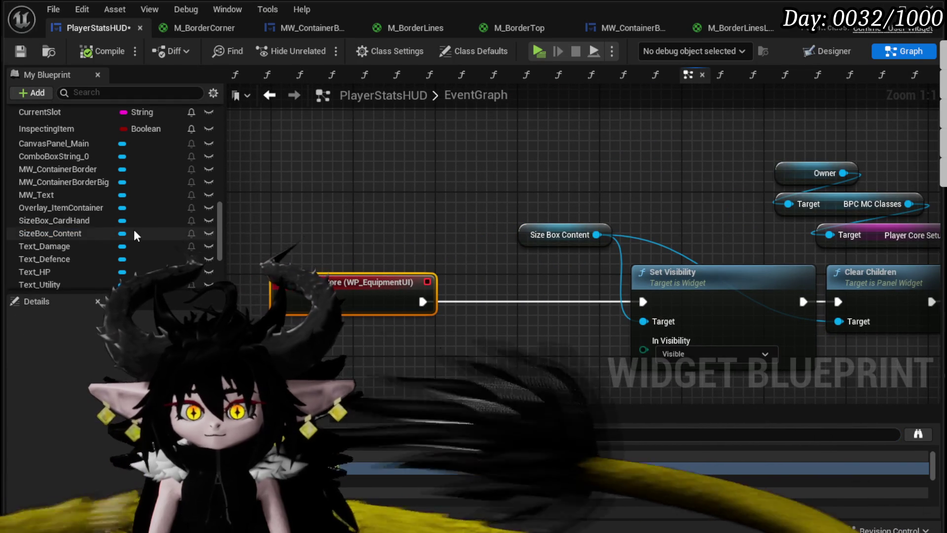
# Step: Feed an Overlay_ItemContainer getter into Set Visibility's target and save the blueprint
pyautogui.moveTo(501, 175); pyautogui.dragTo(503, 177)
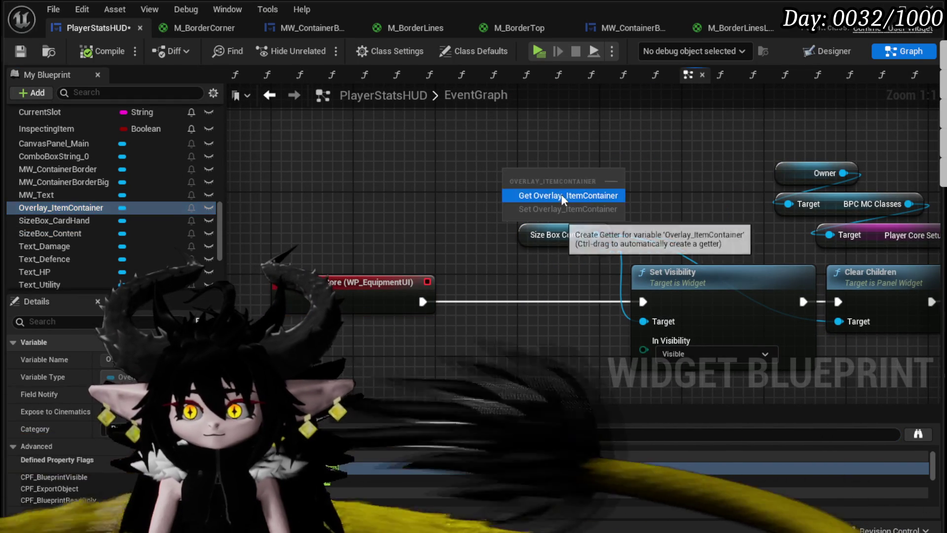
pyautogui.click(552, 191)
pyautogui.moveTo(596, 172); pyautogui.dragTo(658, 312)
pyautogui.click(597, 326)
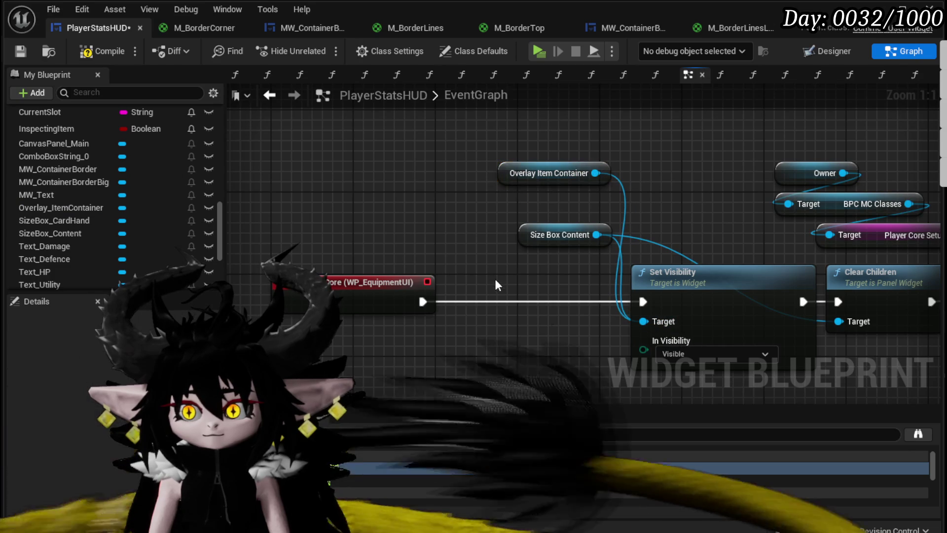
pyautogui.click(19, 51)
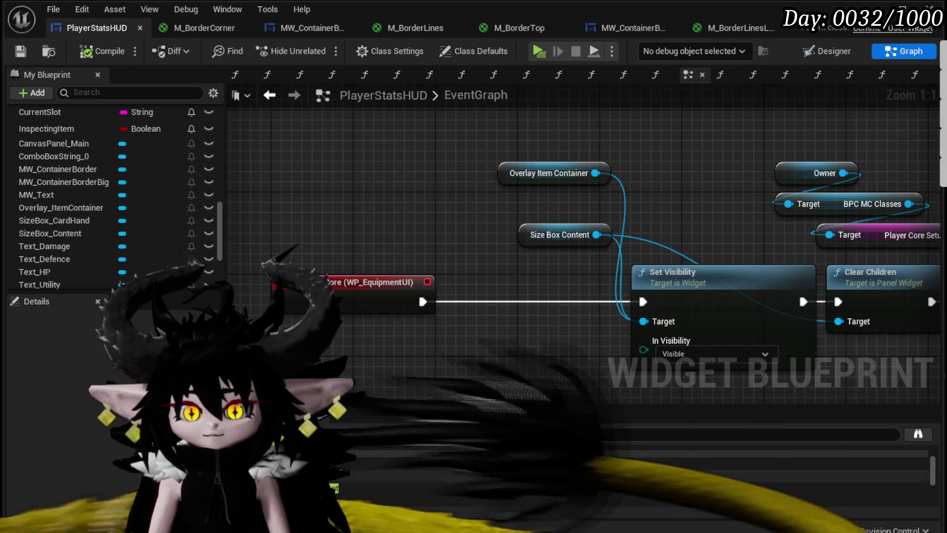
pyautogui.doubleClick(543, 487)
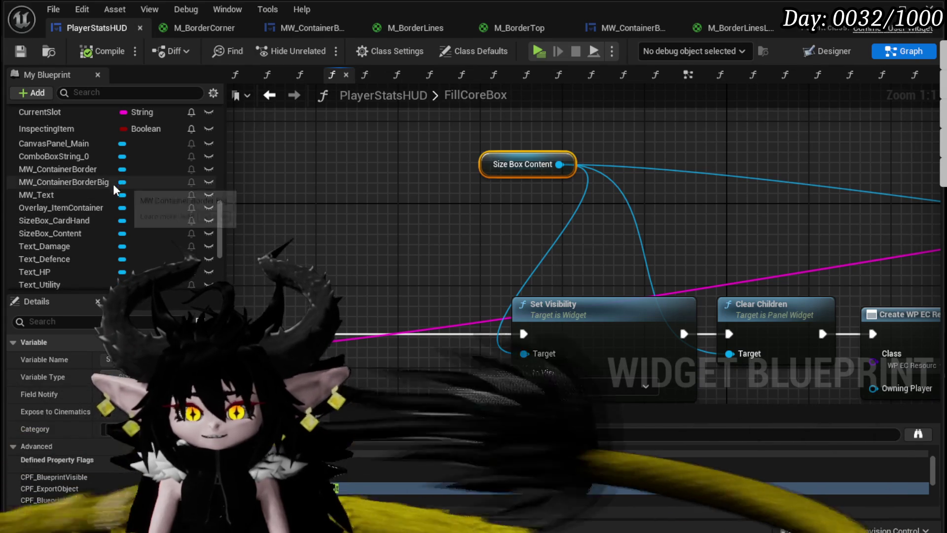
# Step: In FillCoreBox, wire an Overlay Item Container getter into Set Visibility's Target and save
pyautogui.moveTo(75, 203)
pyautogui.mouseDown()
pyautogui.moveTo(481, 190)
pyautogui.moveTo(462, 199)
pyautogui.mouseUp()
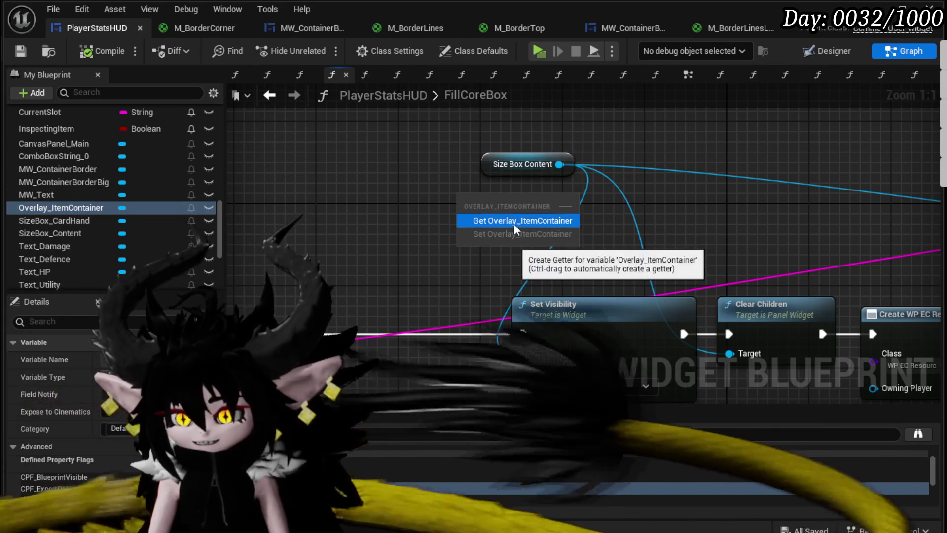
pyautogui.click(514, 221)
pyautogui.moveTo(547, 195); pyautogui.dragTo(532, 356)
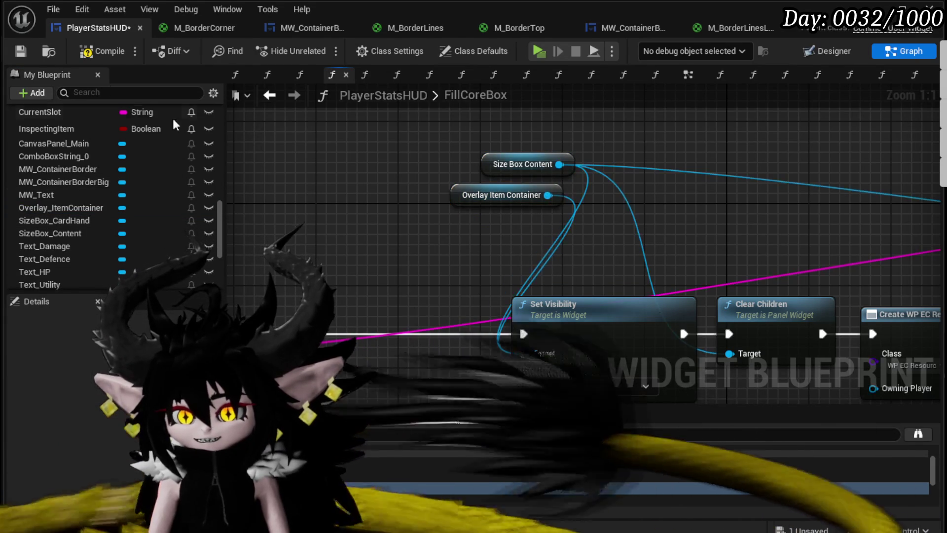
pyautogui.click(24, 51)
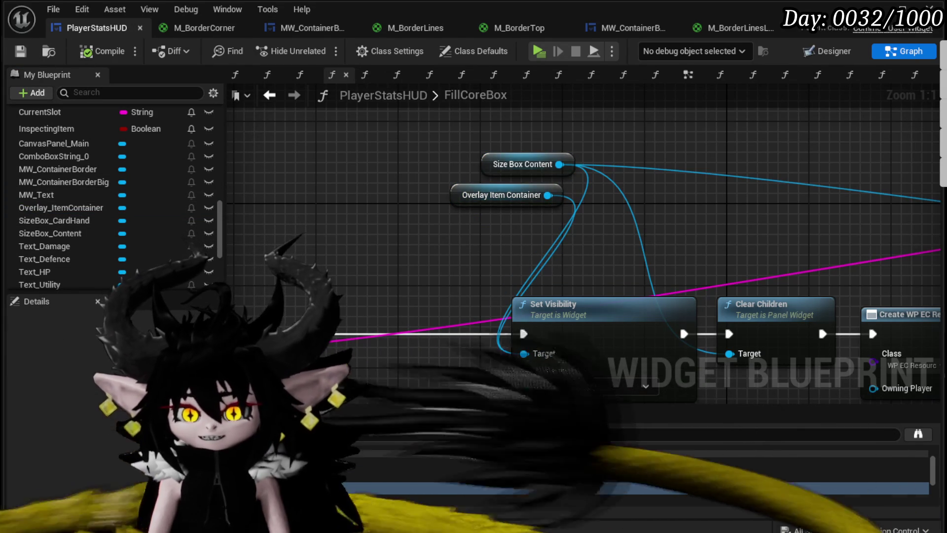
# Step: In OpenUI, feed an Overlay Item Container getter into Set Visibility's Target and save
pyautogui.click(818, 75)
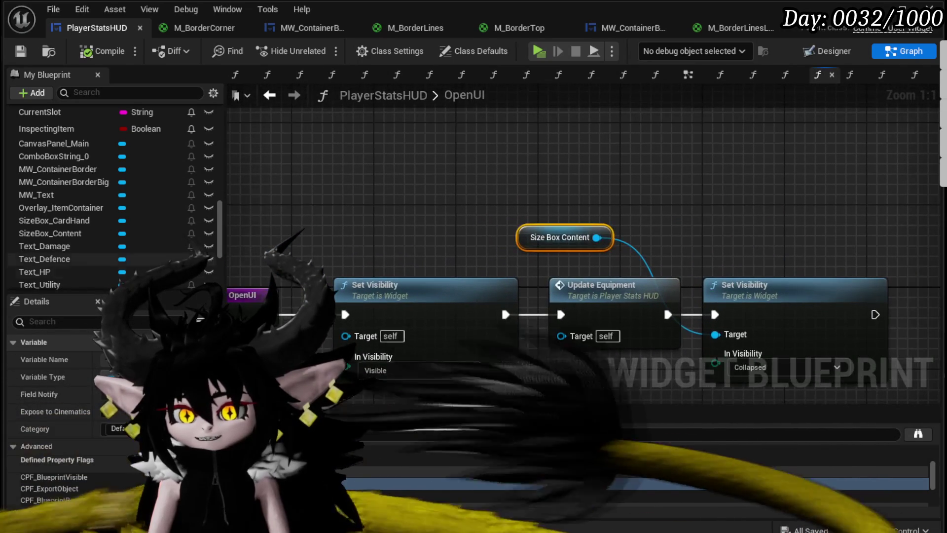
pyautogui.moveTo(70, 209); pyautogui.dragTo(502, 167)
pyautogui.moveTo(595, 175)
pyautogui.mouseDown()
pyautogui.moveTo(681, 290)
pyautogui.moveTo(729, 334)
pyautogui.mouseUp()
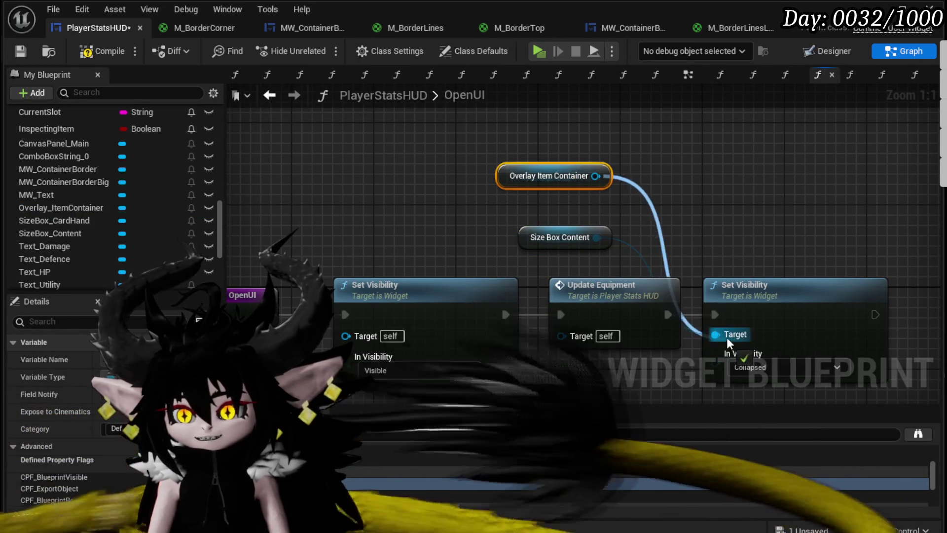
pyautogui.click(29, 48)
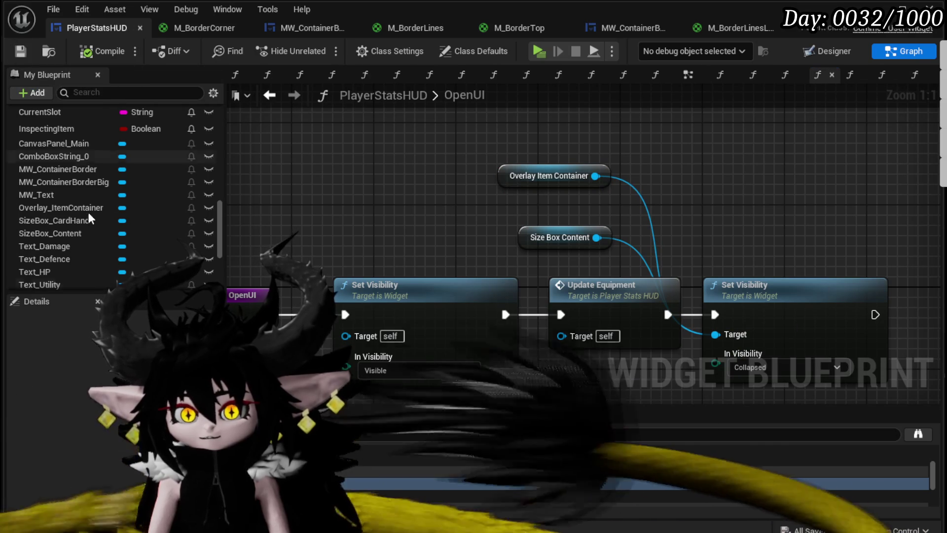
# Step: Add an Overlay Item Container getter node to the HideUI graph
pyautogui.click(462, 75)
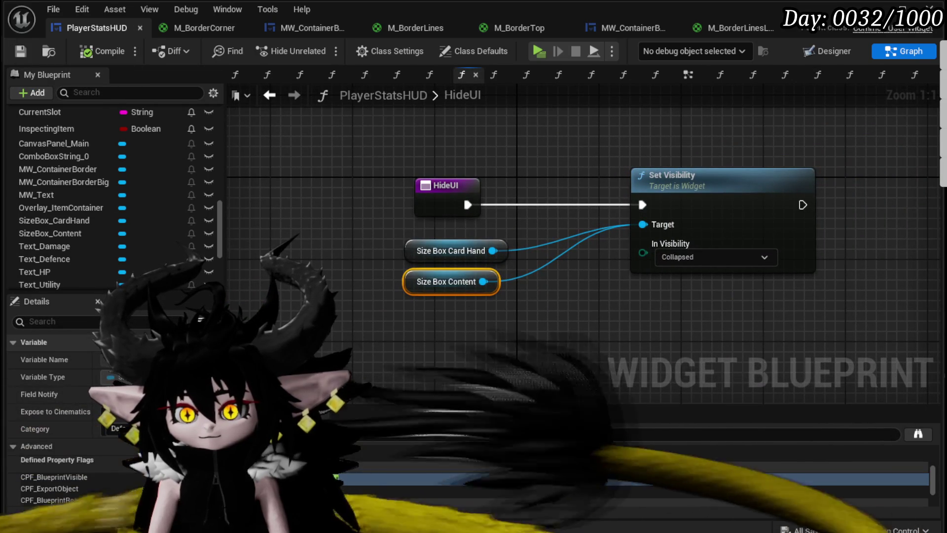
pyautogui.moveTo(51, 208)
pyautogui.mouseDown()
pyautogui.moveTo(390, 320)
pyautogui.moveTo(402, 301)
pyautogui.mouseUp()
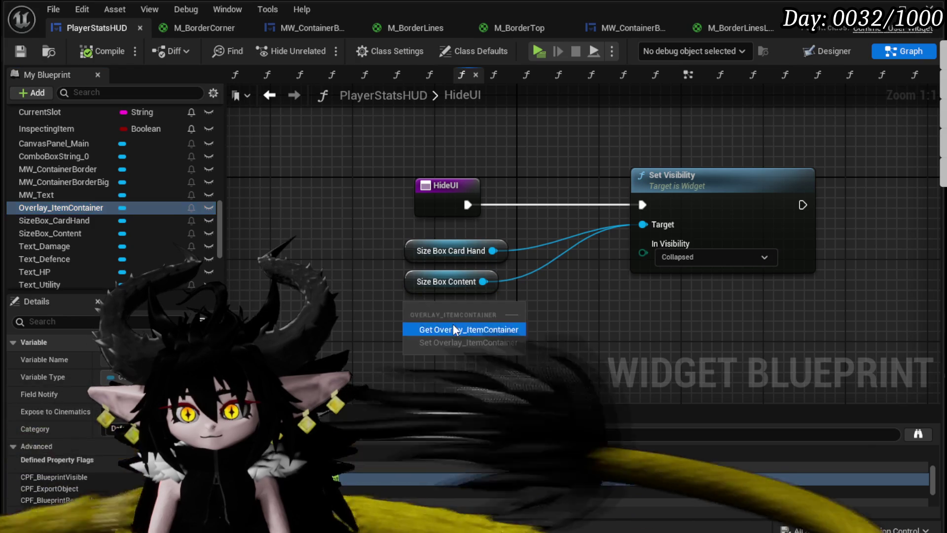
pyautogui.click(453, 324)
pyautogui.click(592, 293)
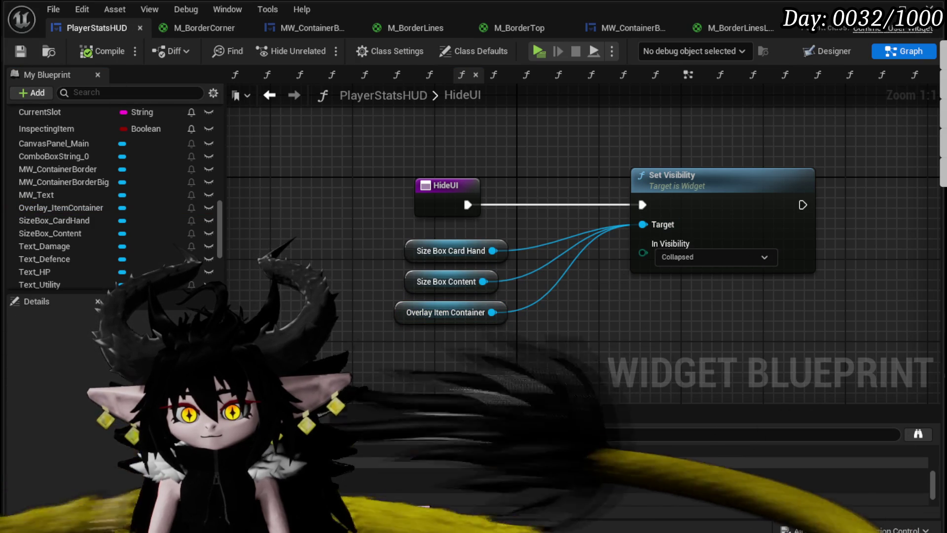
# Step: In FillEquipmentBox, wire an Overlay Item Container getter into Set Visibility's Target and compile
pyautogui.doubleClick(542, 499)
pyautogui.moveTo(437, 175)
pyautogui.mouseDown()
pyautogui.moveTo(444, 87)
pyautogui.moveTo(413, 121)
pyautogui.mouseUp()
pyautogui.scroll(-3, 543, 474)
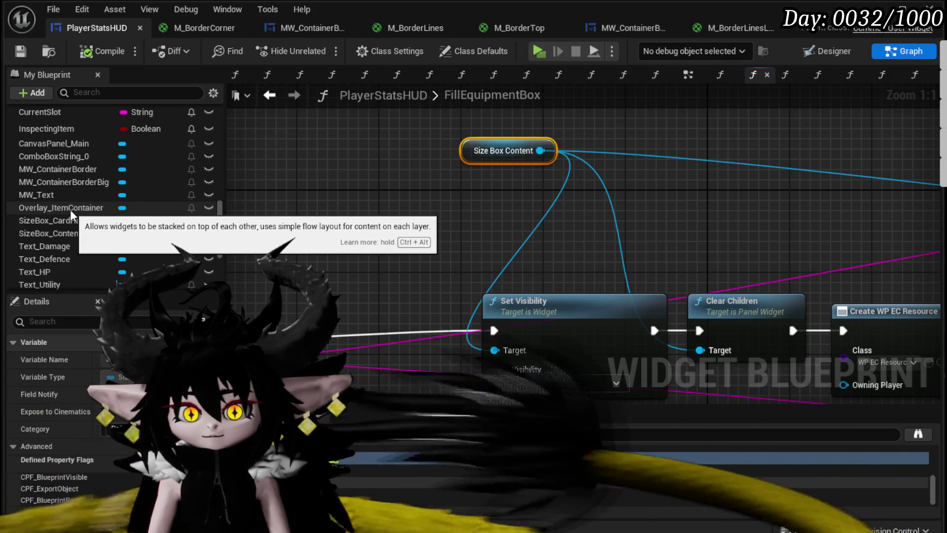
pyautogui.moveTo(70, 209); pyautogui.dragTo(457, 199)
pyautogui.click(512, 211)
pyautogui.moveTo(529, 202)
pyautogui.mouseDown()
pyautogui.moveTo(444, 318)
pyautogui.moveTo(494, 351)
pyautogui.mouseUp()
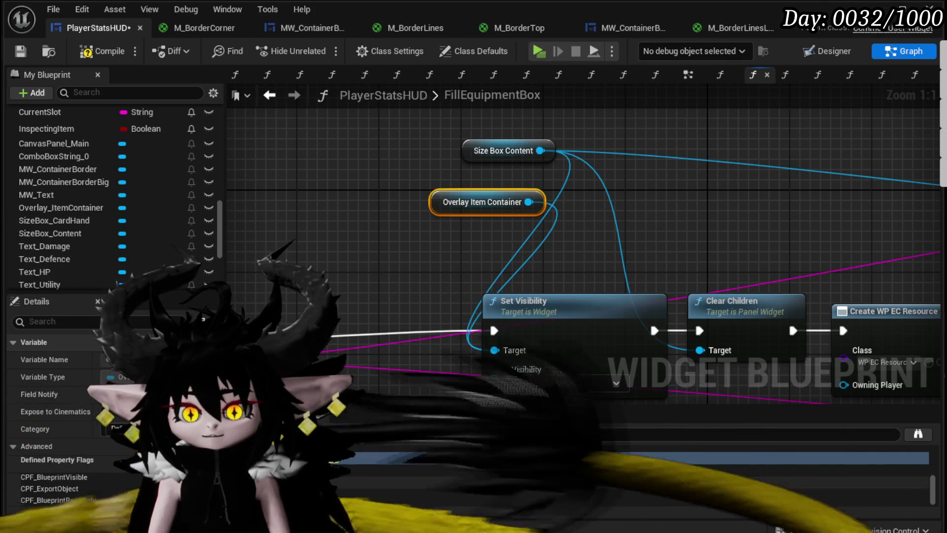
pyautogui.click(94, 51)
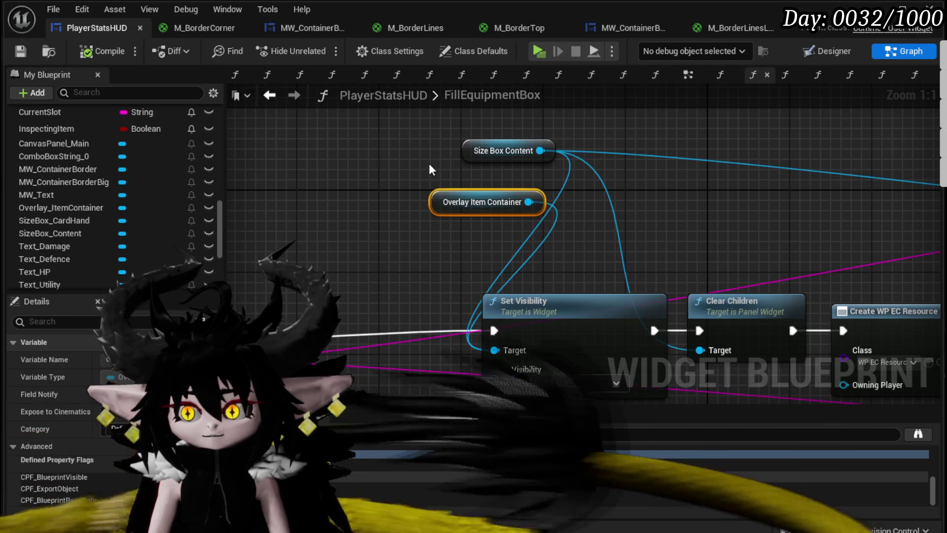
pyautogui.scroll(-2, 430, 165)
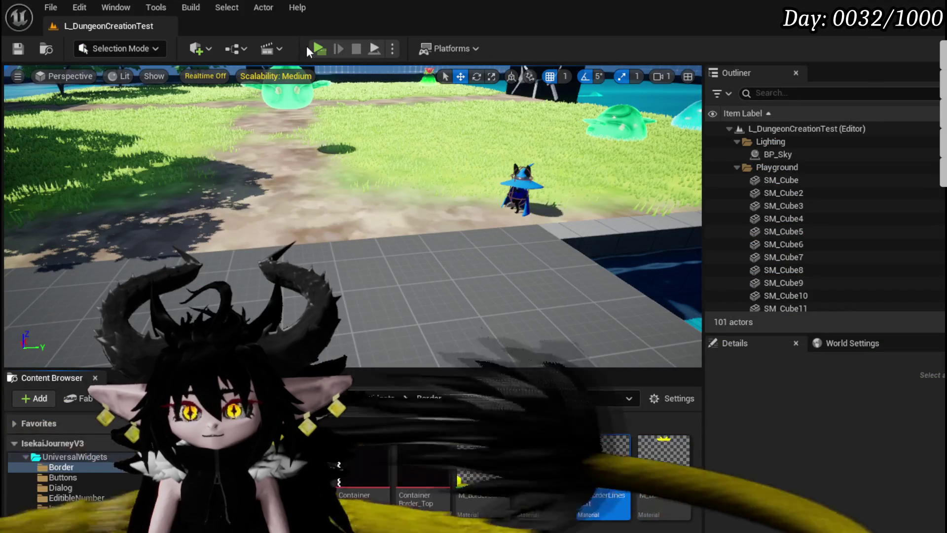
pyautogui.click(316, 47)
pyautogui.click(114, 34)
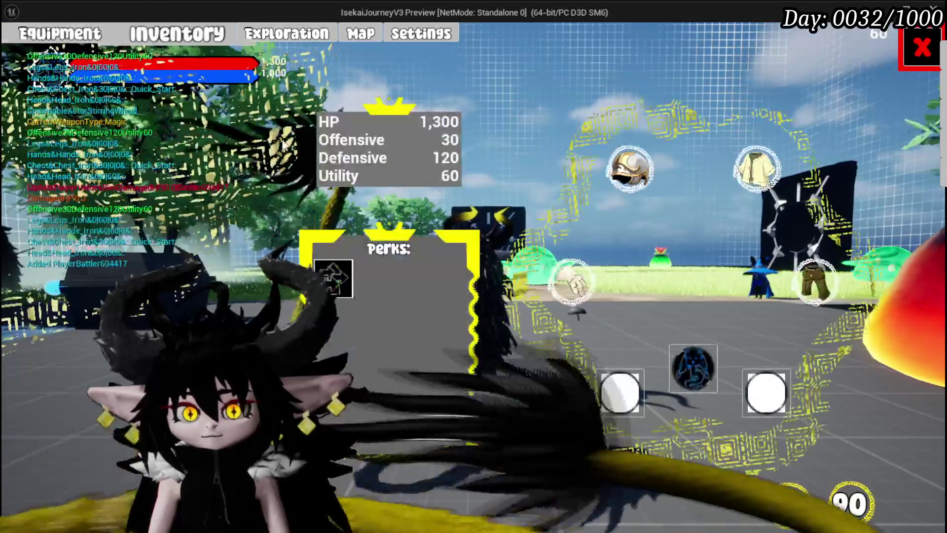
pyautogui.click(632, 170)
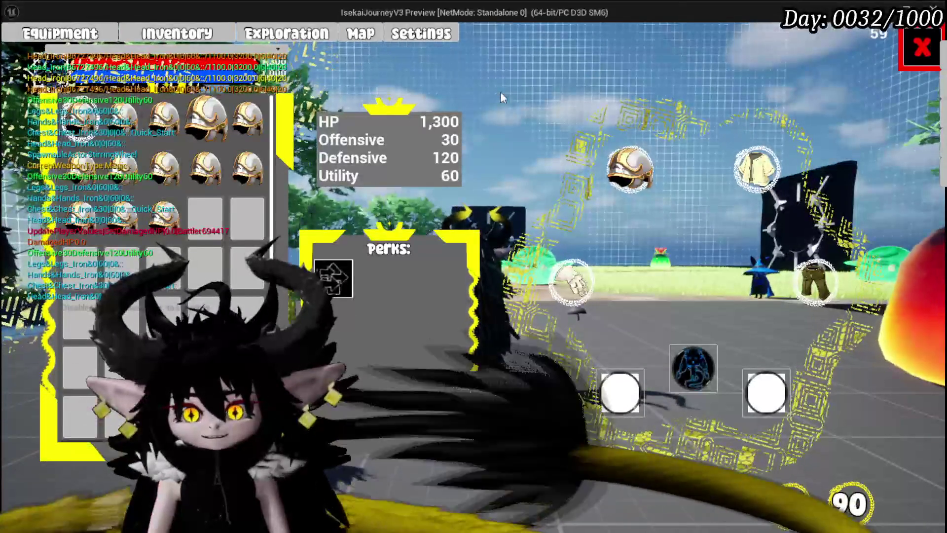
pyautogui.press('Escape')
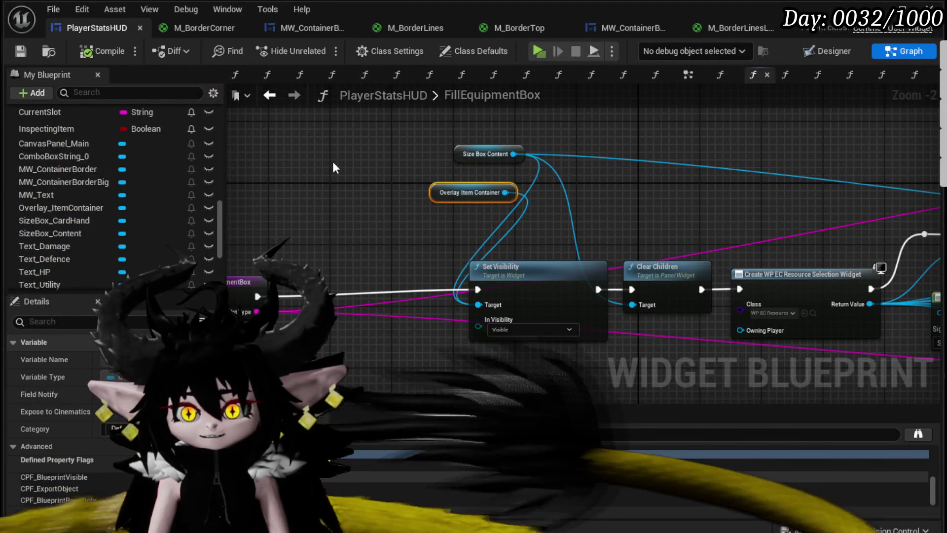
# Step: In the designer, select Overlay_ItemContainer and shorten its height from the top edge
pyautogui.click(834, 51)
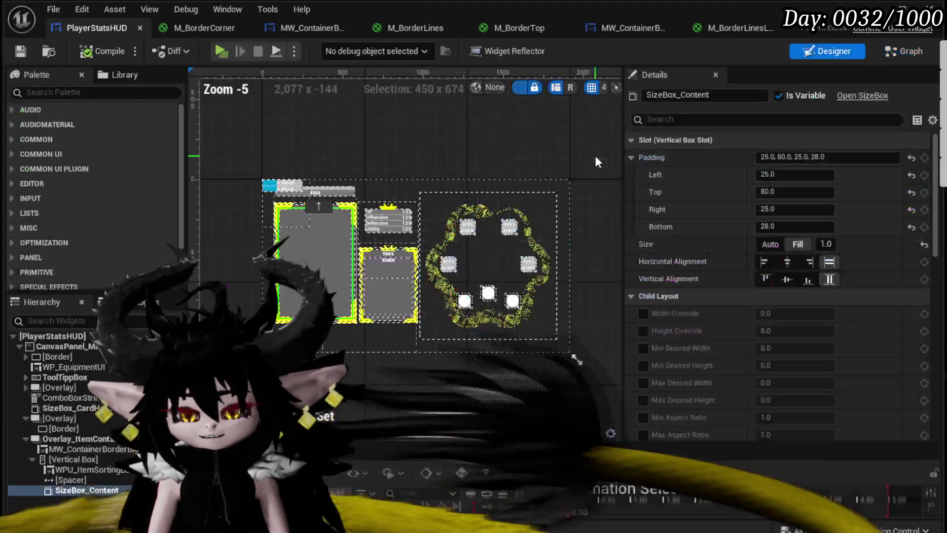
pyautogui.scroll(3, 286, 218)
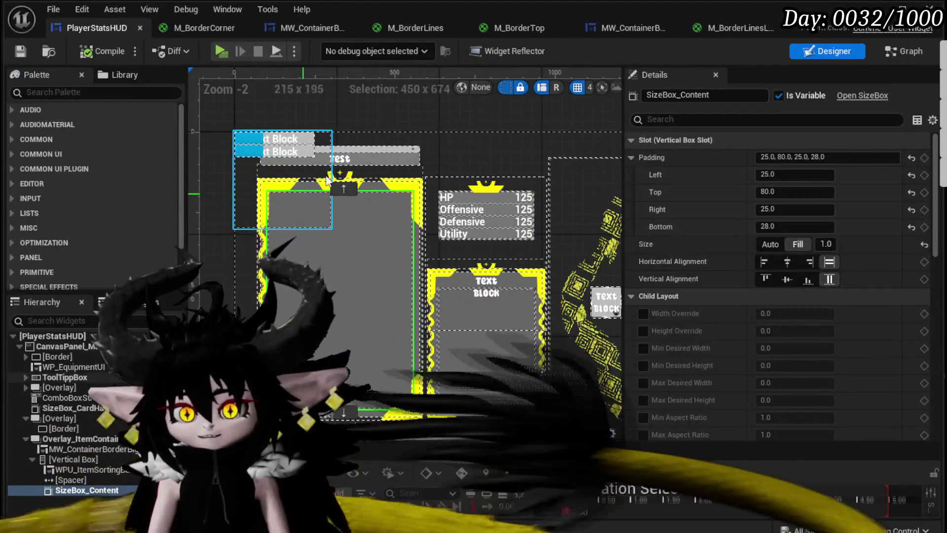
pyautogui.moveTo(312, 241); pyautogui.dragTo(308, 202)
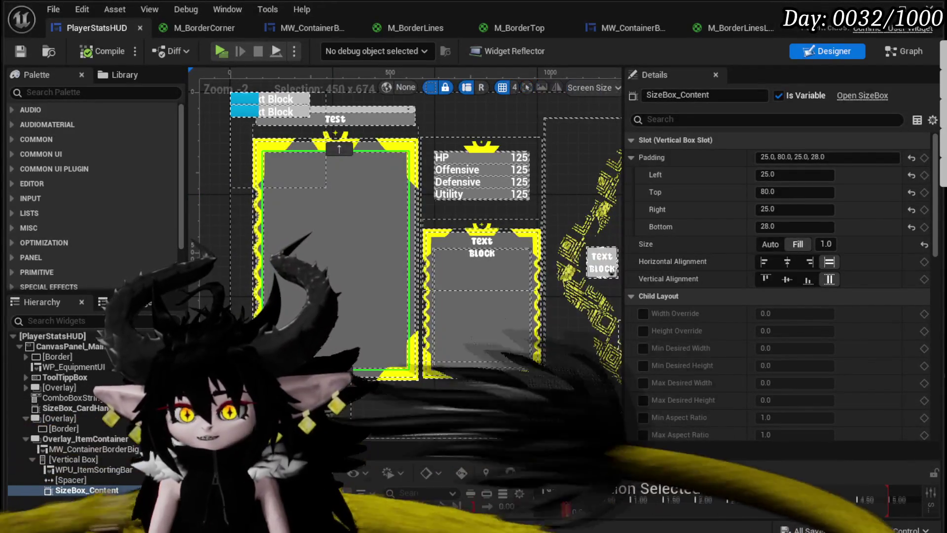
pyautogui.click(318, 144)
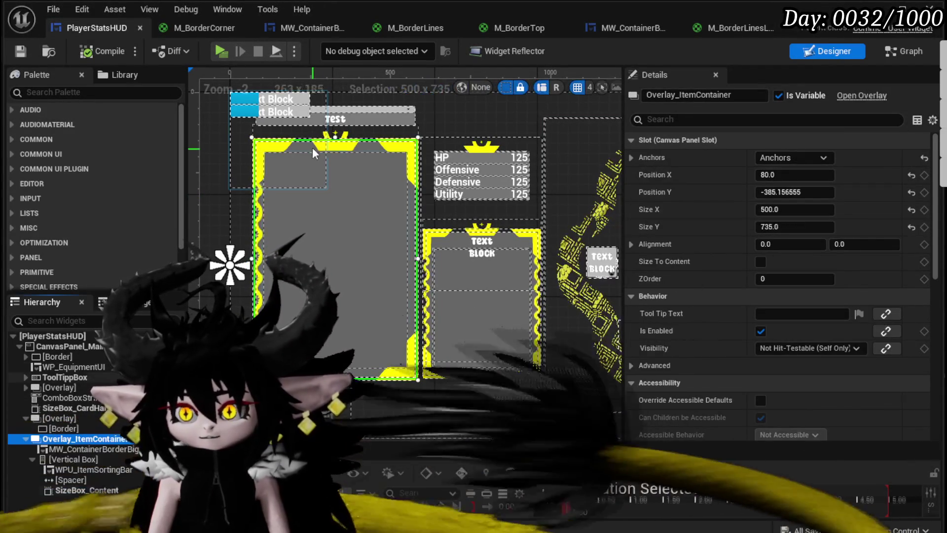
pyautogui.moveTo(334, 138); pyautogui.dragTo(330, 169)
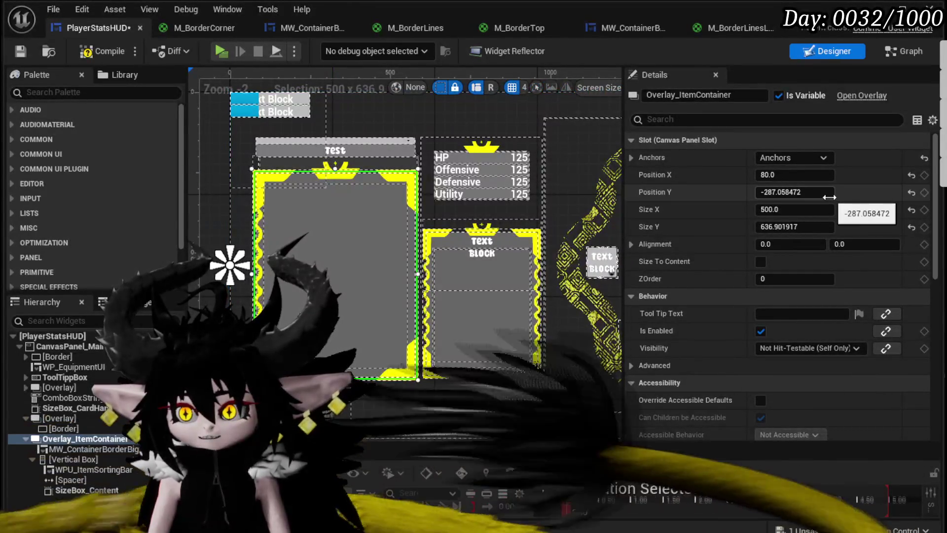
pyautogui.click(832, 225)
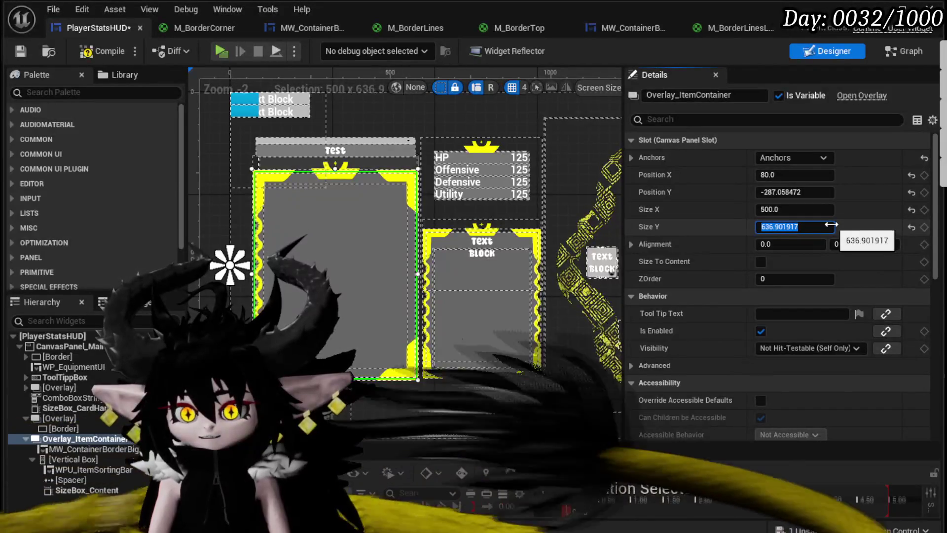
pyautogui.write('630.0')
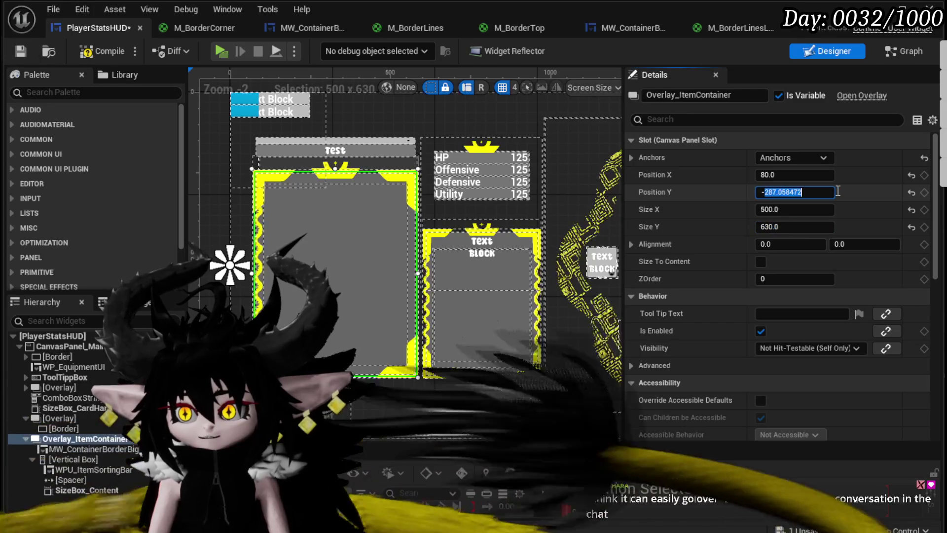
# Step: Try container Position Y values -290, -300, -270 and -280, settling on -285
pyautogui.write('-290')
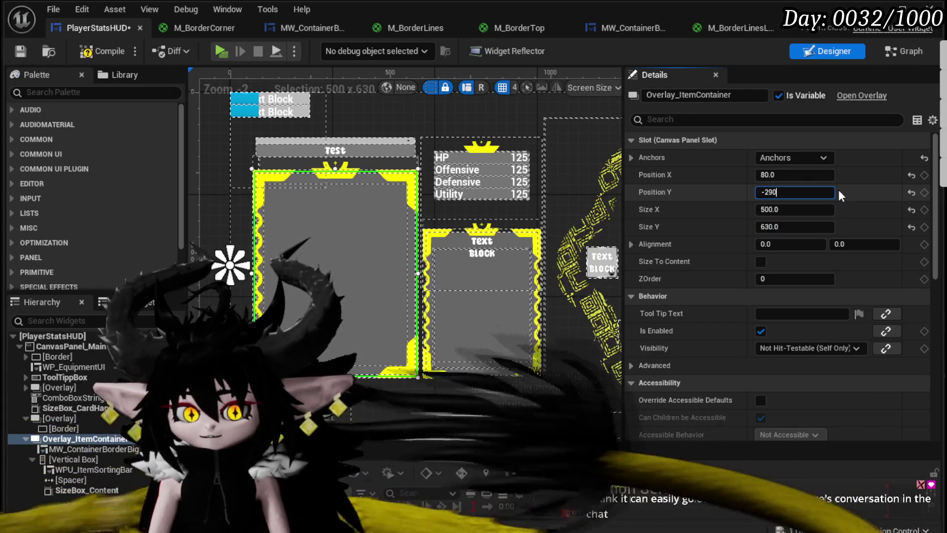
pyautogui.press('Return')
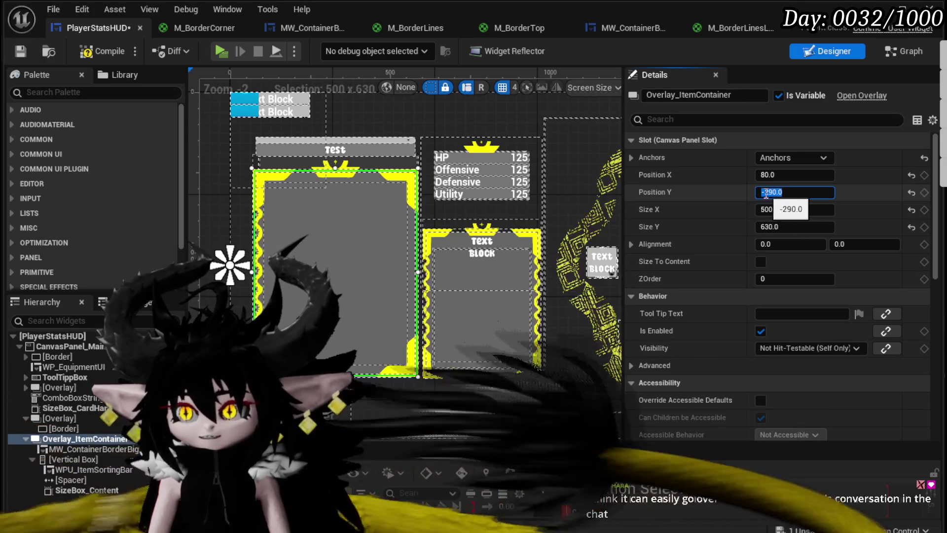
pyautogui.write('-300')
pyautogui.press('Return')
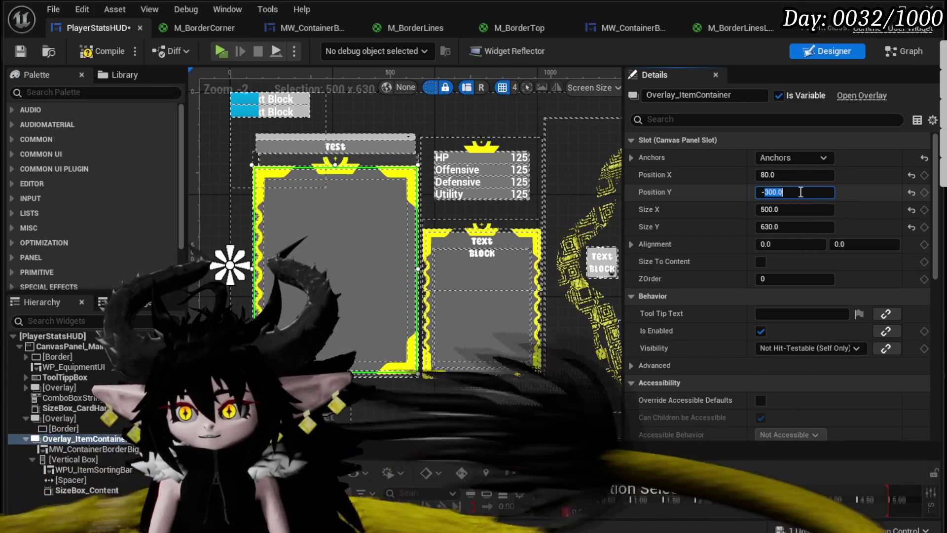
pyautogui.write('0')
pyautogui.press('Return')
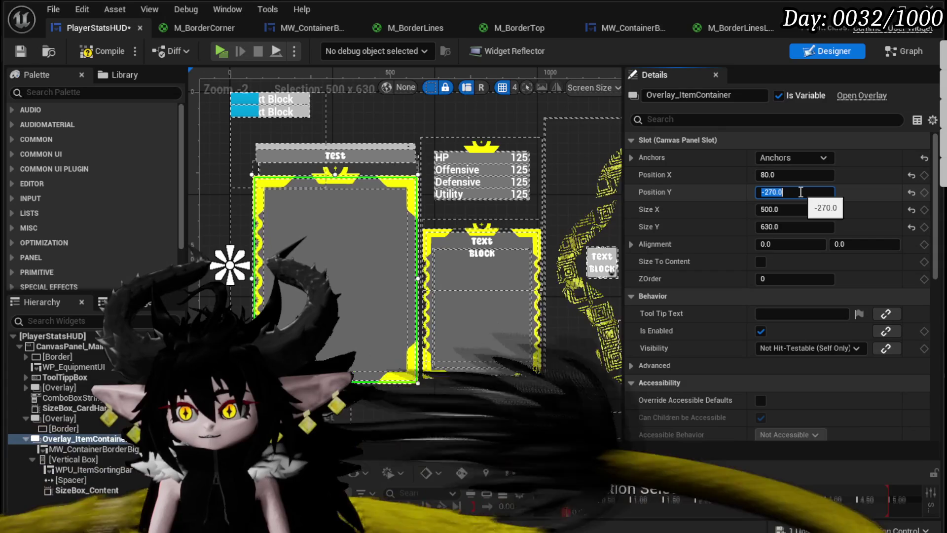
pyautogui.write('-280')
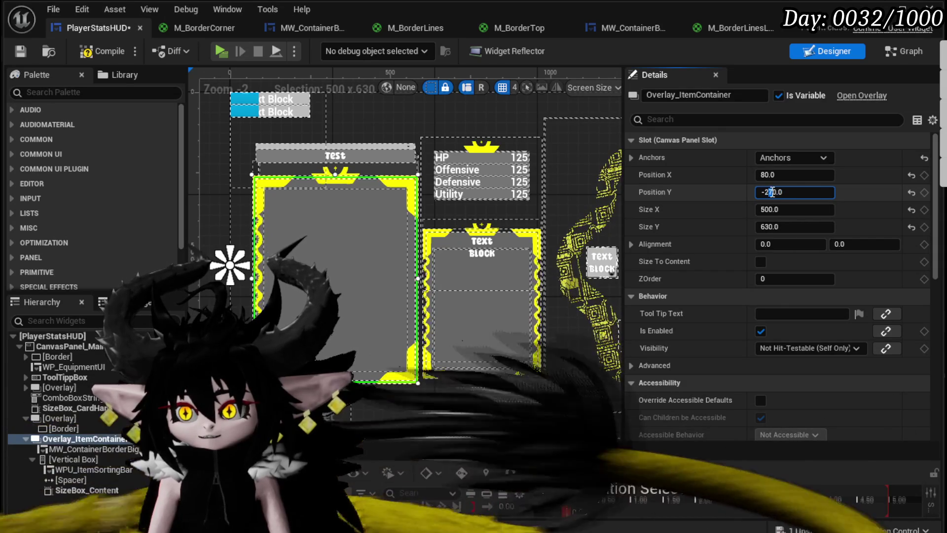
pyautogui.press('Return')
pyautogui.scroll(4, 398, 349)
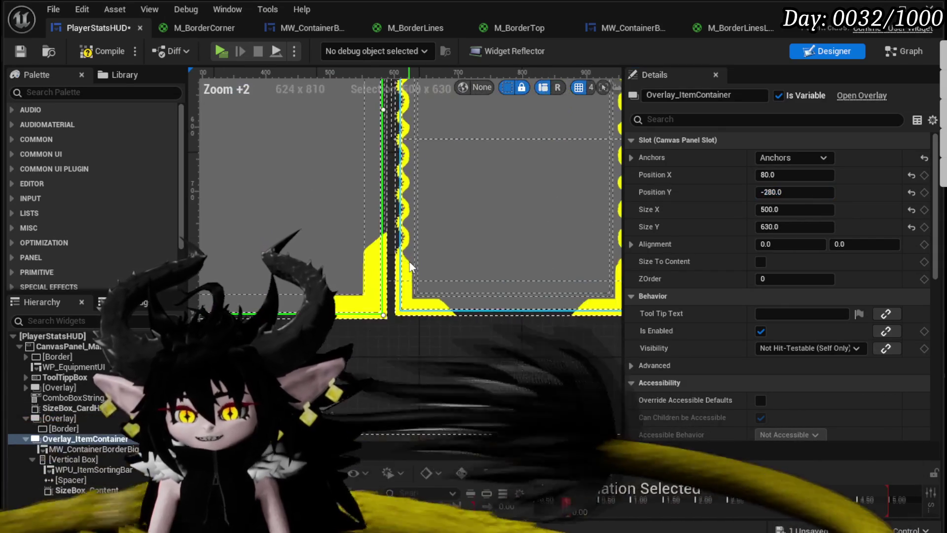
pyautogui.scroll(3, 430, 268)
pyautogui.click(773, 192)
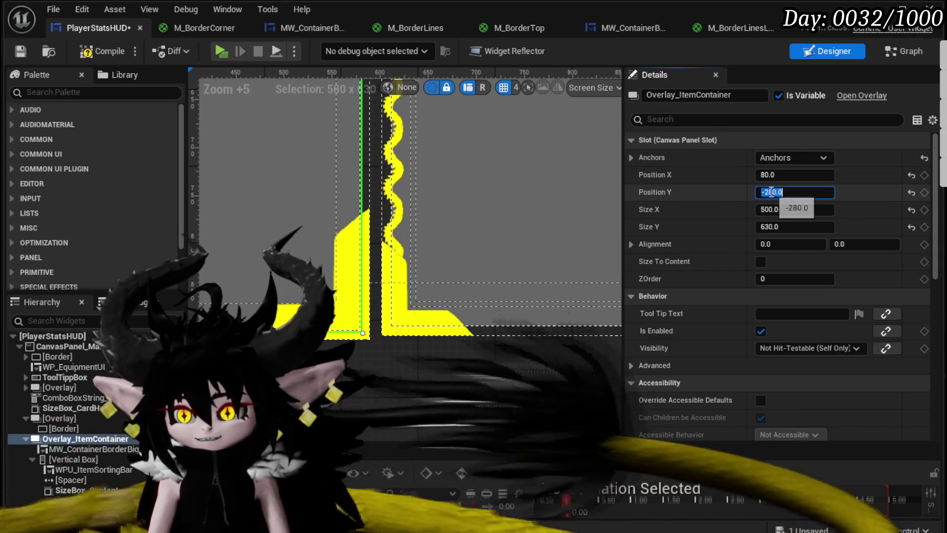
pyautogui.write('-285')
pyautogui.press('Return')
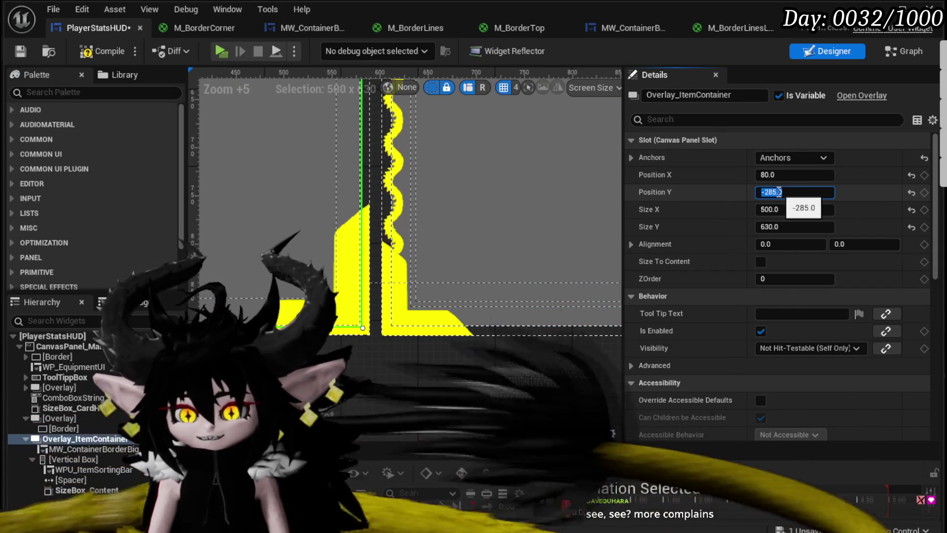
# Step: Compile and save PlayerStatsHUD, then look over the container's frame in the designer
pyautogui.click(100, 53)
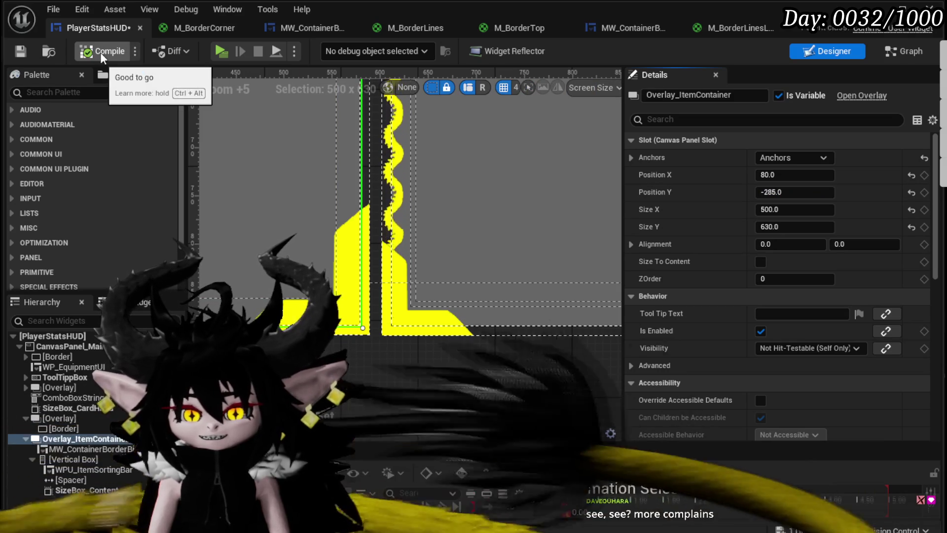
pyautogui.hotkey('ctrl', 's')
pyautogui.scroll(-6, 333, 121)
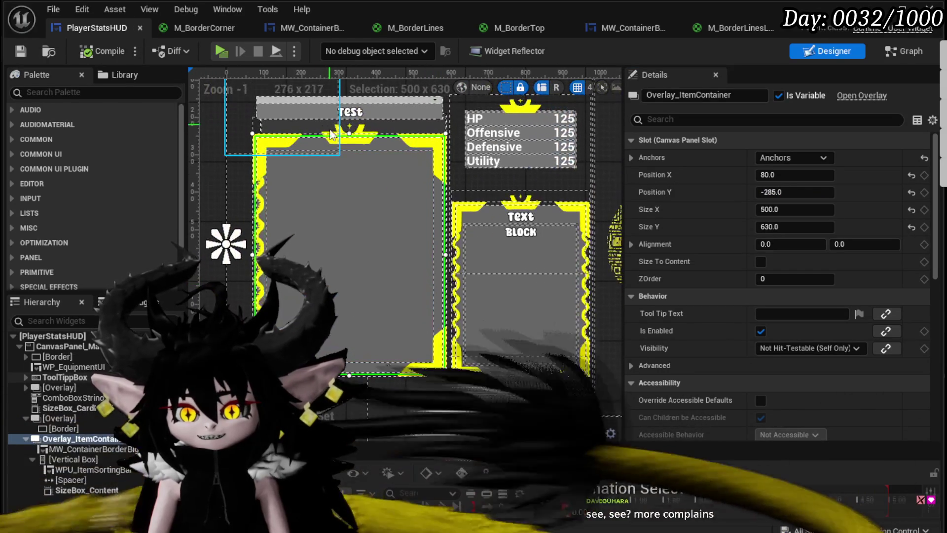
pyautogui.scroll(4, 455, 188)
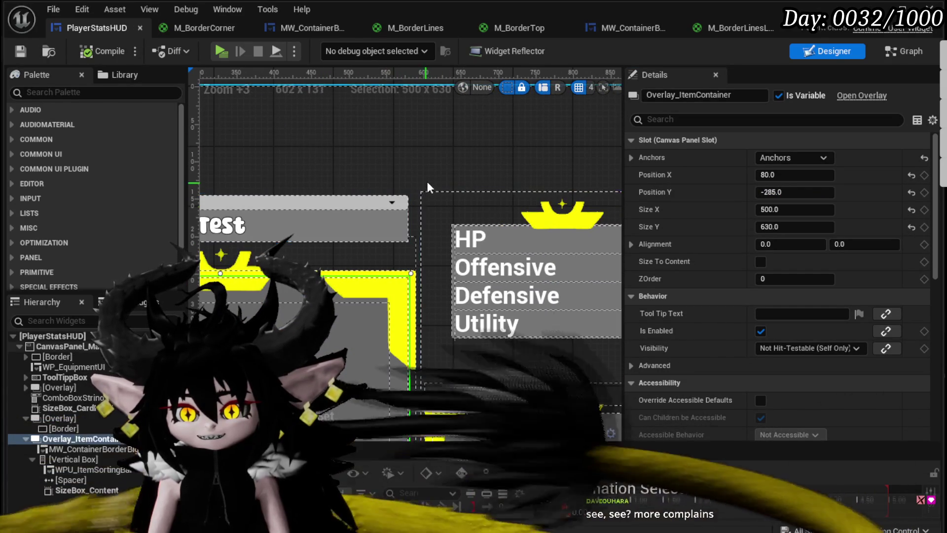
pyautogui.moveTo(427, 182); pyautogui.dragTo(430, 165)
pyautogui.moveTo(344, 226); pyautogui.dragTo(436, 189)
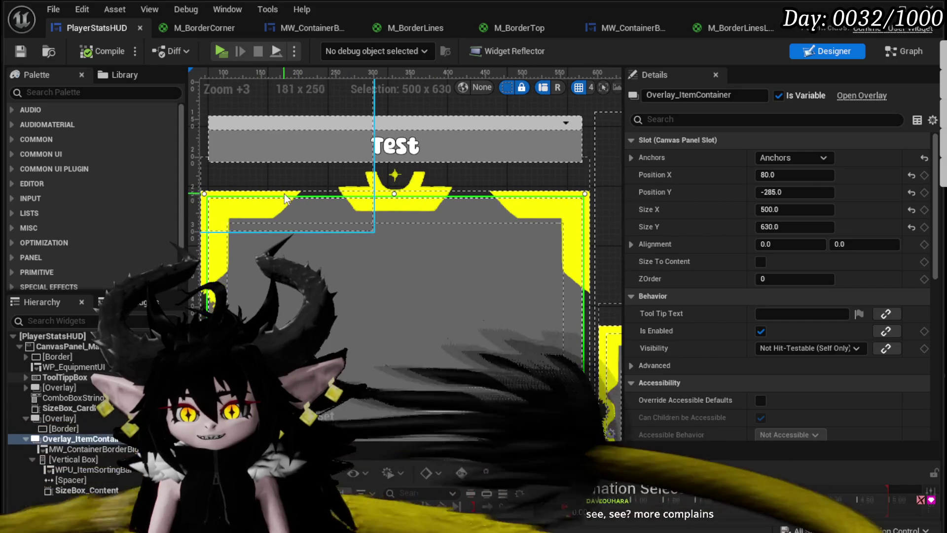
pyautogui.moveTo(326, 265)
pyautogui.mouseDown()
pyautogui.moveTo(337, 195)
pyautogui.moveTo(362, 186)
pyautogui.mouseUp()
pyautogui.scroll(-3, 337, 196)
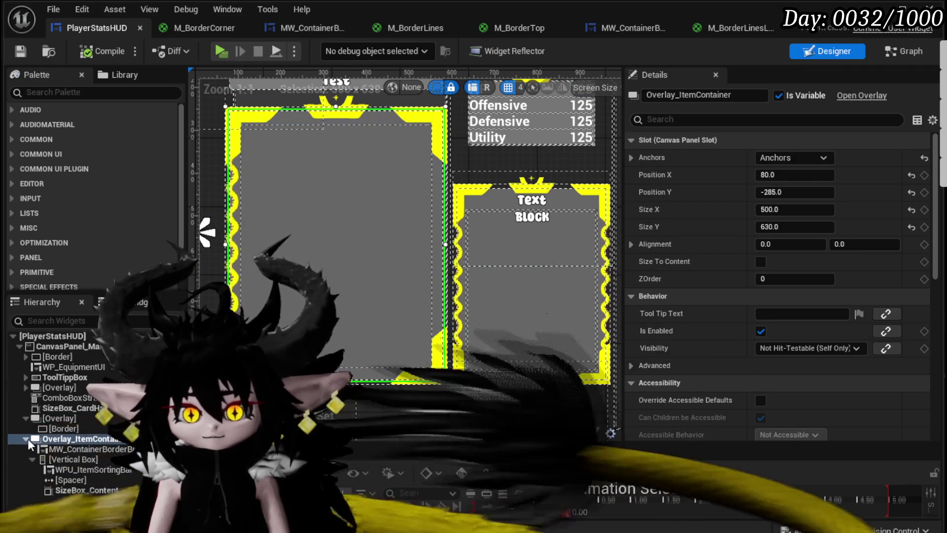
# Step: Inspect the container's border, vertical box, spacer and content size box, then save
pyautogui.click(74, 448)
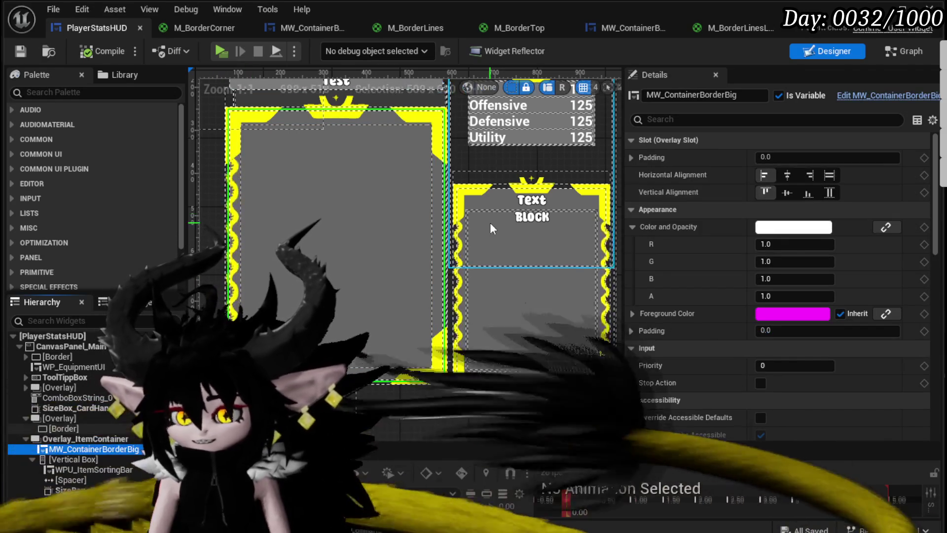
pyautogui.click(77, 469)
pyautogui.click(82, 479)
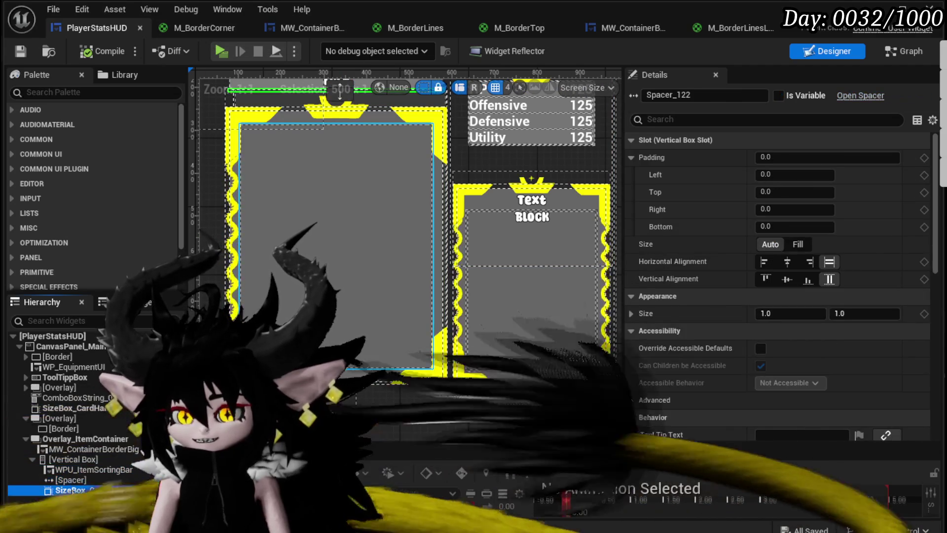
pyautogui.click(84, 490)
pyautogui.click(74, 439)
pyautogui.hotkey('ctrl', 's')
# Step: Review the border's appearance, the sorting bar's -110 top padding and the content size box padding
pyautogui.click(74, 449)
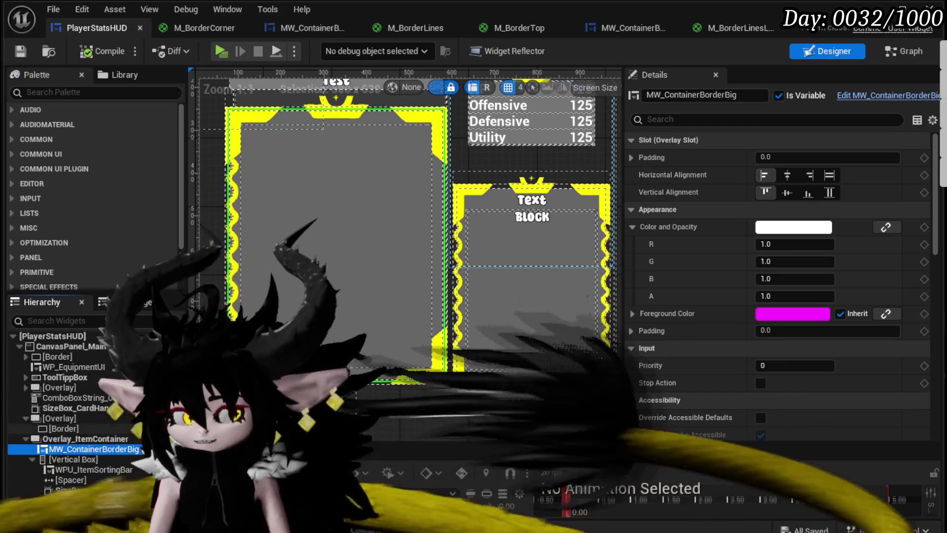
pyautogui.click(75, 479)
pyautogui.click(75, 472)
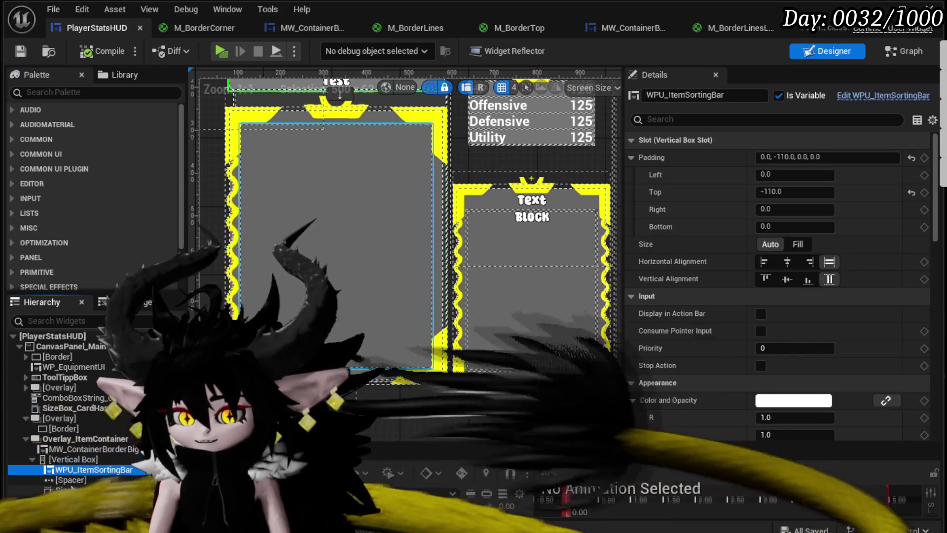
pyautogui.click(75, 479)
pyautogui.click(312, 229)
pyautogui.click(74, 491)
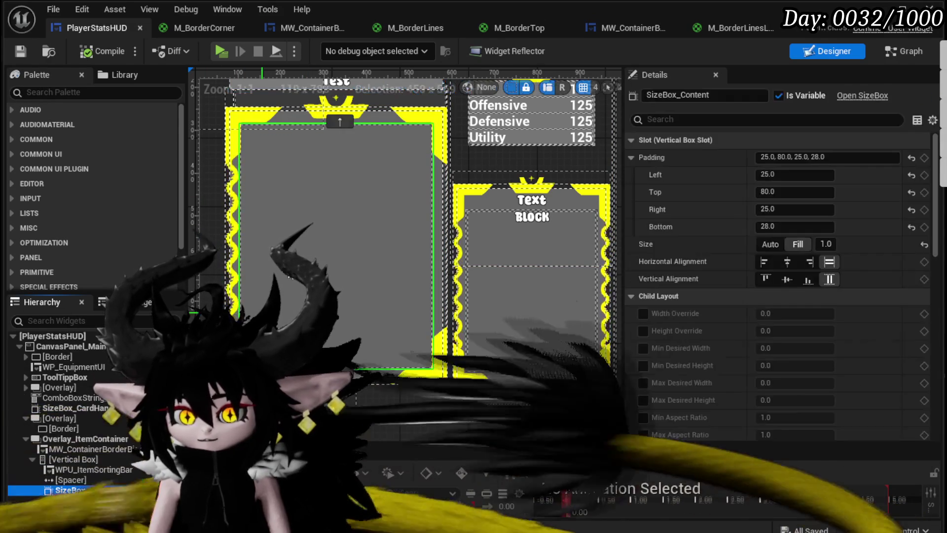
pyautogui.scroll(3, 322, 239)
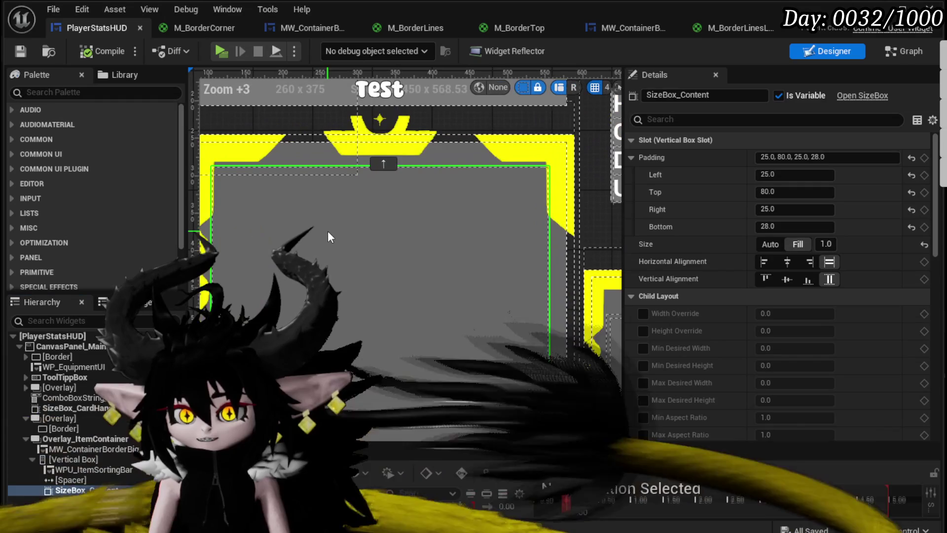
# Step: Set Spacer_122's Size to Fill and compile the HUD
pyautogui.click(99, 480)
pyautogui.click(794, 245)
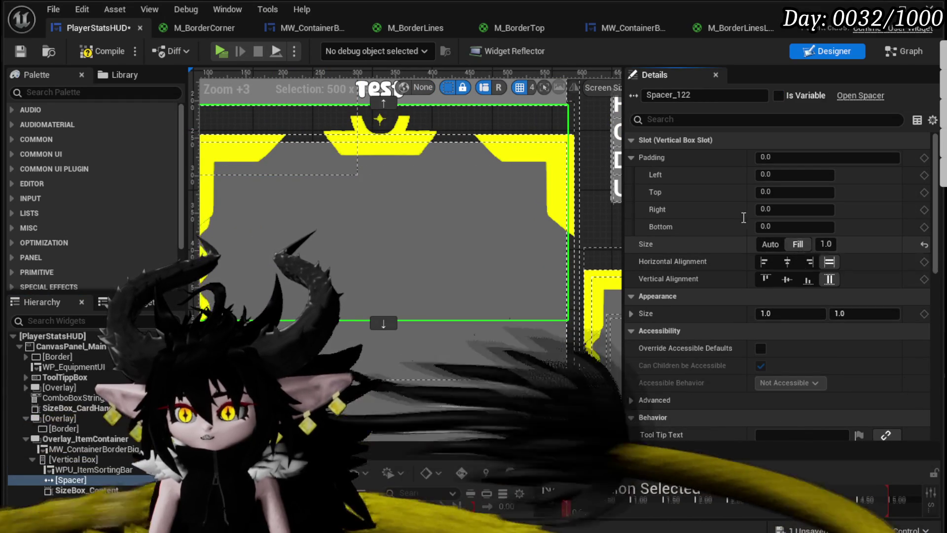
pyautogui.click(99, 49)
# Step: Save, play-test the Equipment panel's head-slot helmet list, then stop and save all
pyautogui.click(20, 51)
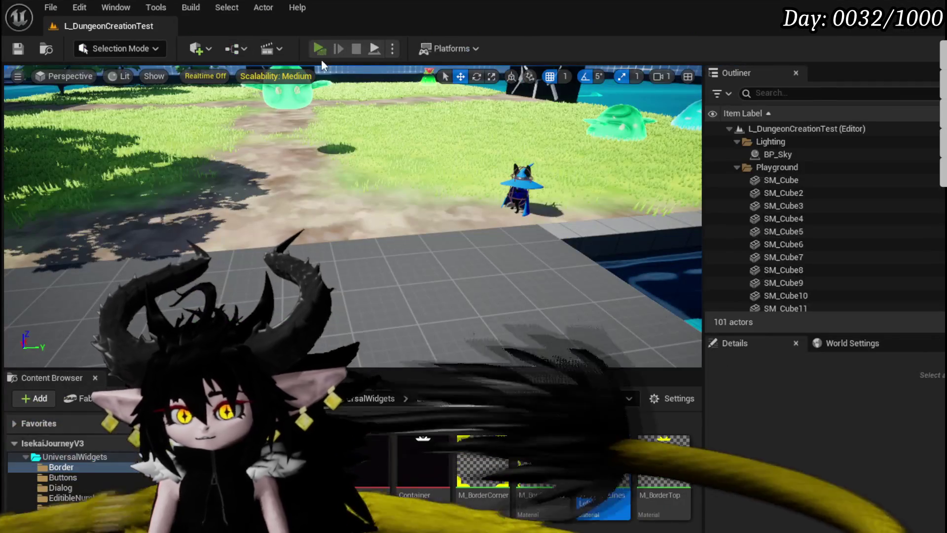
pyautogui.click(320, 49)
pyautogui.click(98, 36)
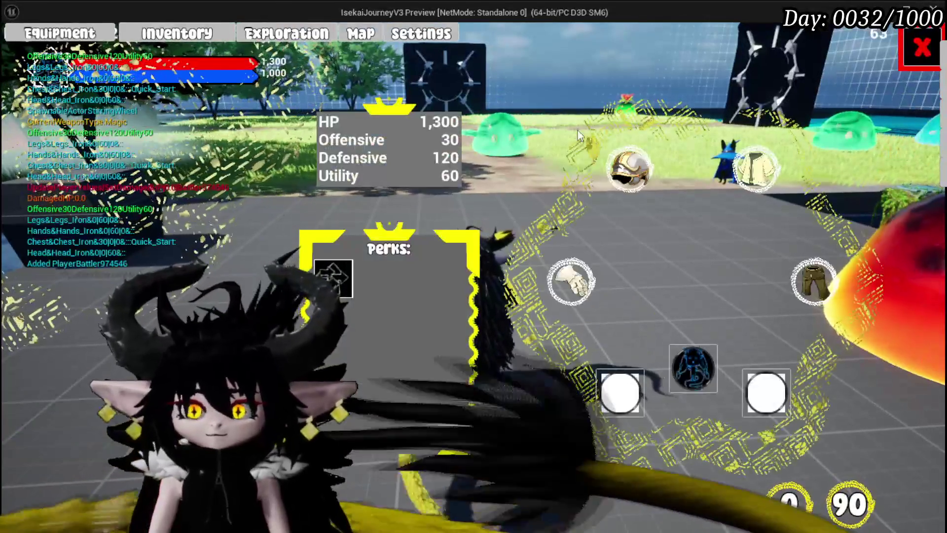
pyautogui.click(641, 177)
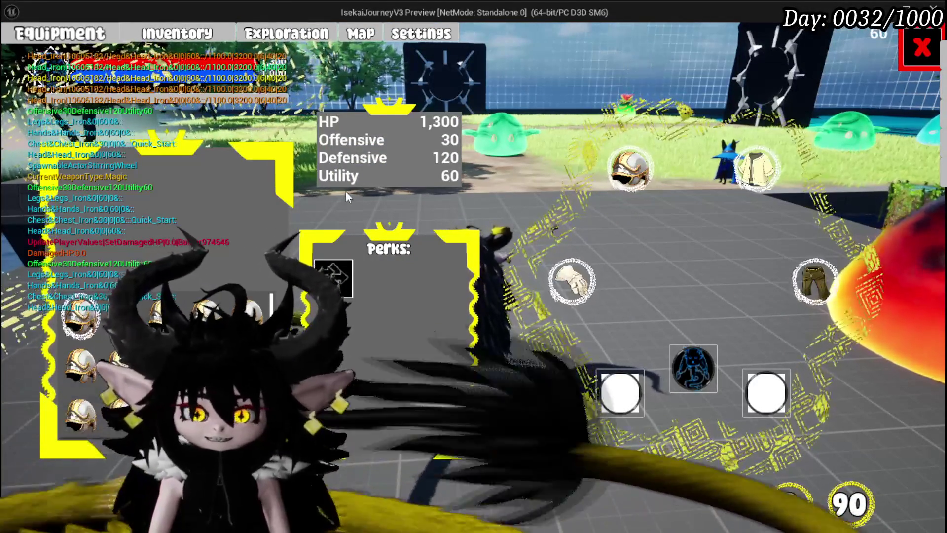
pyautogui.press('Escape')
pyautogui.hotkey('ctrl', 's')
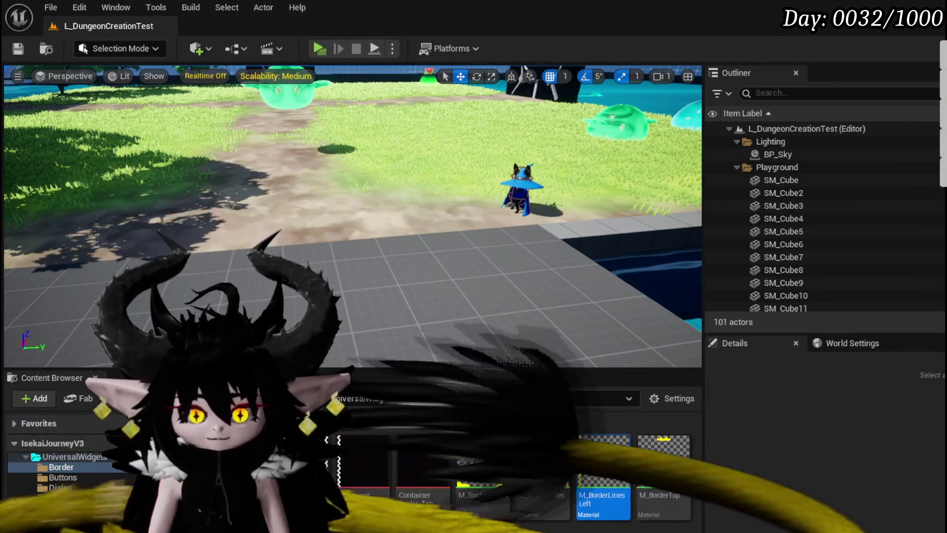
pyautogui.hotkey('alt', 'Tab')
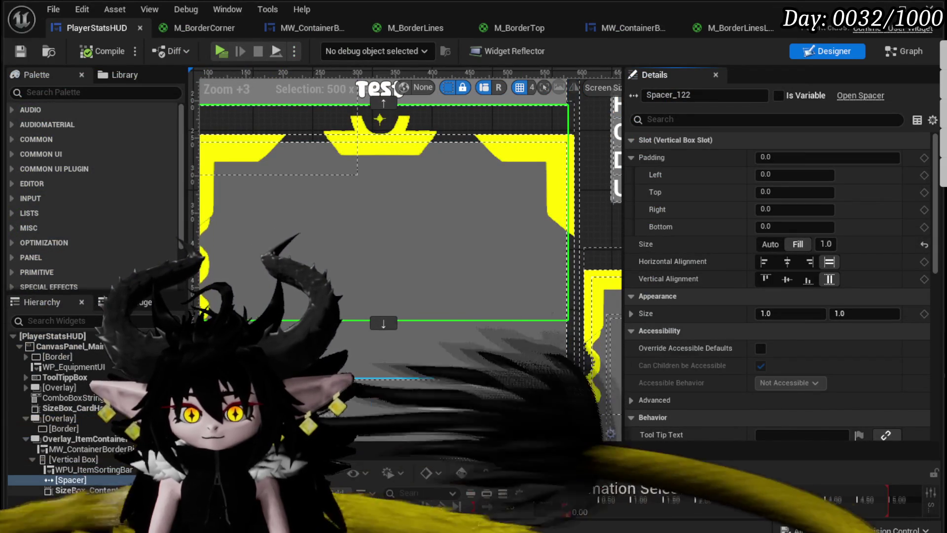
# Step: Delete the spacer from the vertical box, select SizeBox_Content, and compile
pyautogui.press('Delete')
pyautogui.click(72, 479)
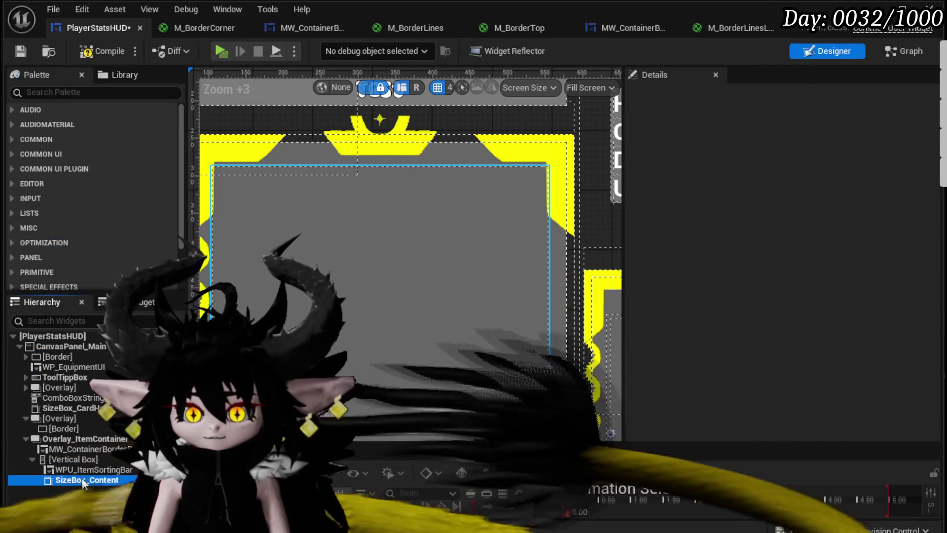
pyautogui.scroll(-2, 431, 262)
pyautogui.click(109, 48)
# Step: Play-test the Equipment helmet list, sort helmets by Value, then stop and save all
pyautogui.click(895, 7)
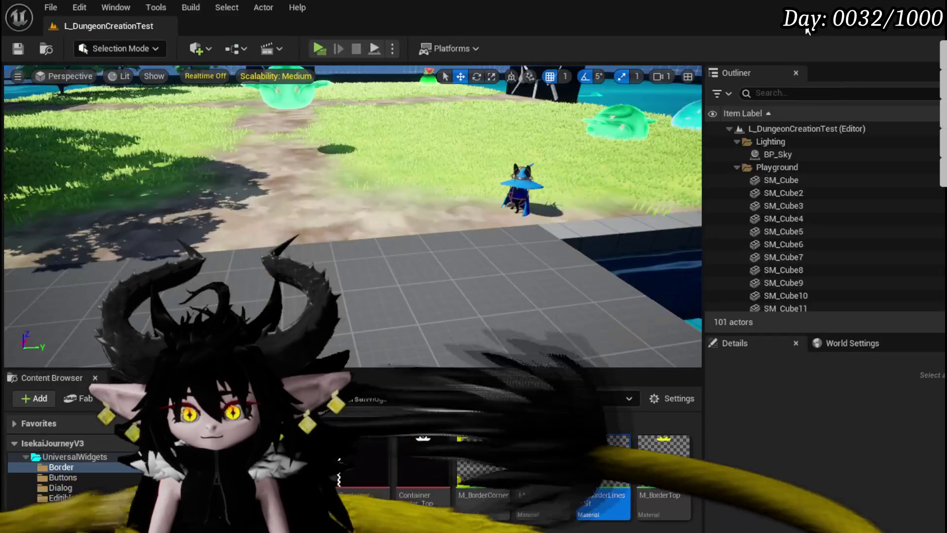
pyautogui.click(319, 49)
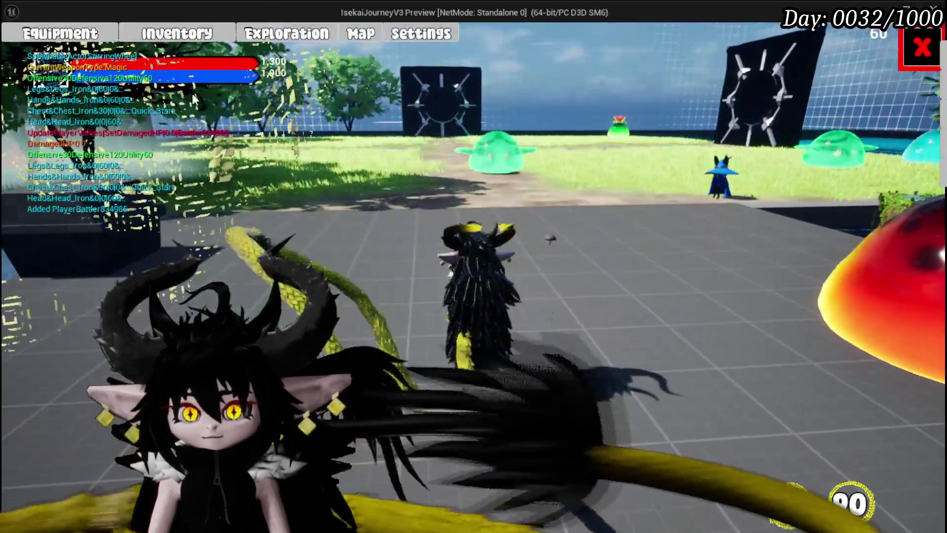
pyautogui.click(77, 44)
pyautogui.click(617, 165)
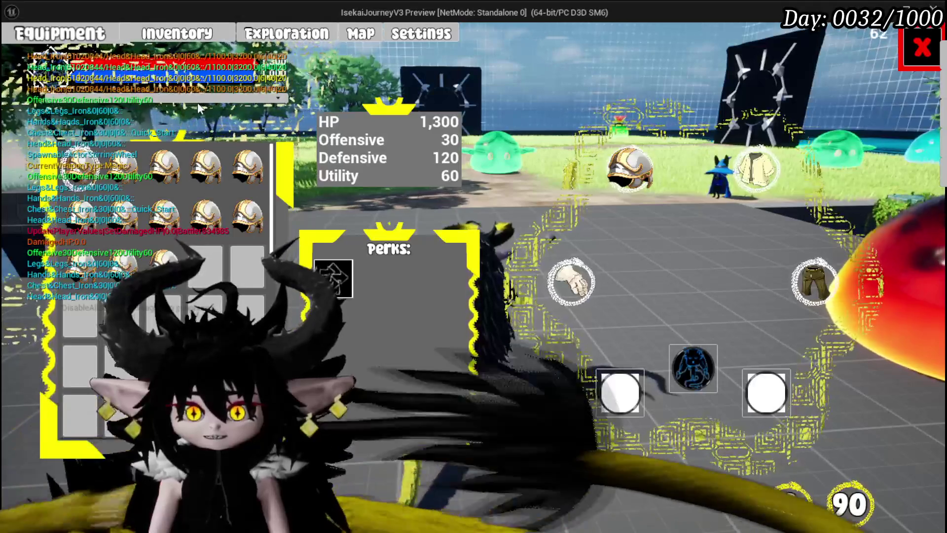
pyautogui.click(198, 100)
pyautogui.click(194, 108)
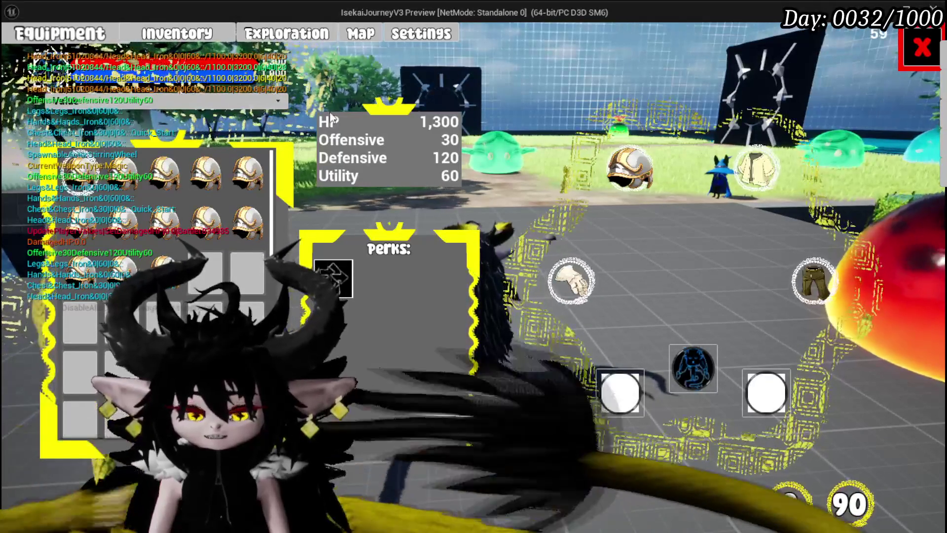
pyautogui.press('Escape')
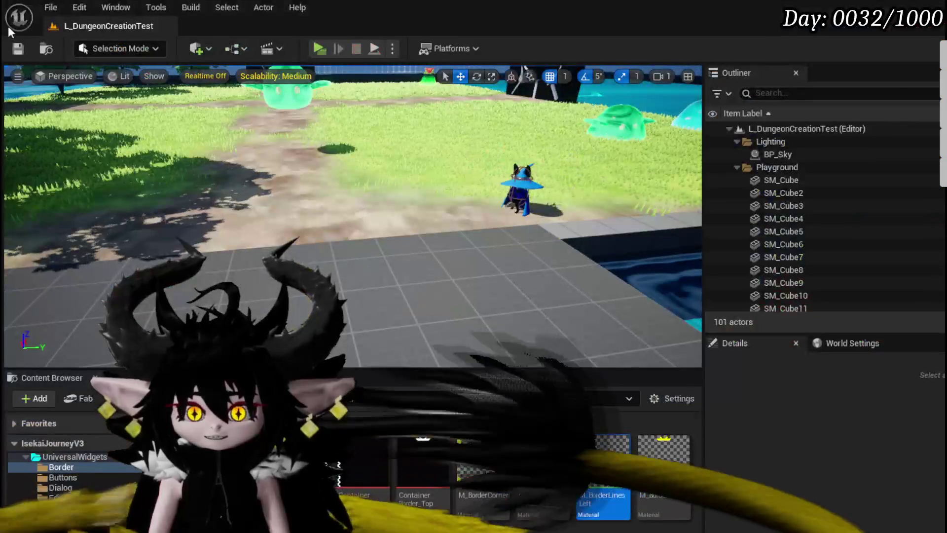
pyautogui.click(15, 51)
pyautogui.scroll(-3, 65, 529)
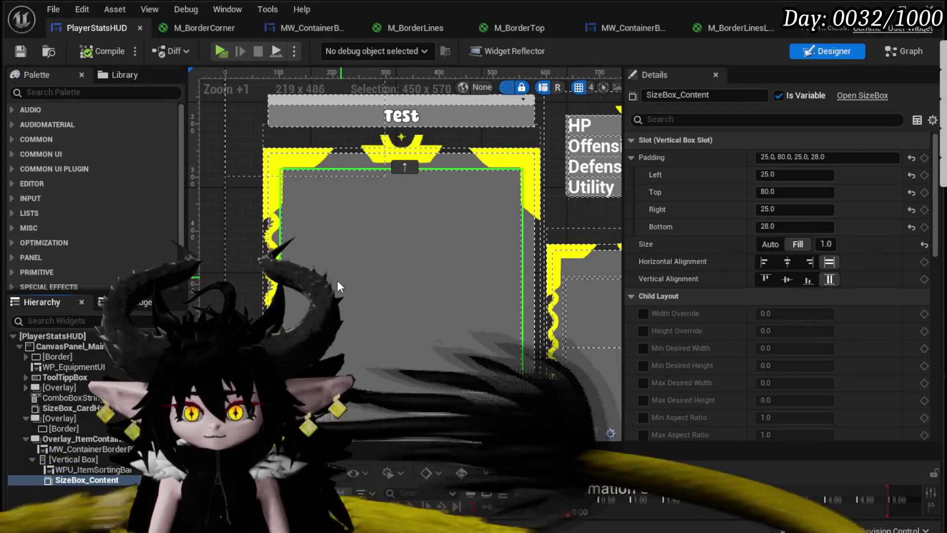
# Step: Open WPU_ItemSortingBar, change MW_PerkSorting's visibility from Collapsed to Hidden, save, and view its graph
pyautogui.click(416, 123)
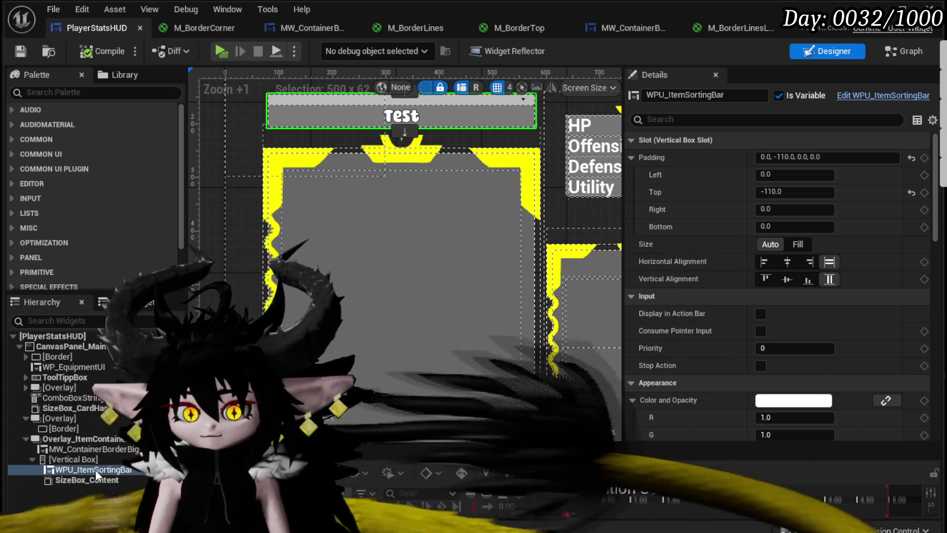
pyautogui.click(876, 96)
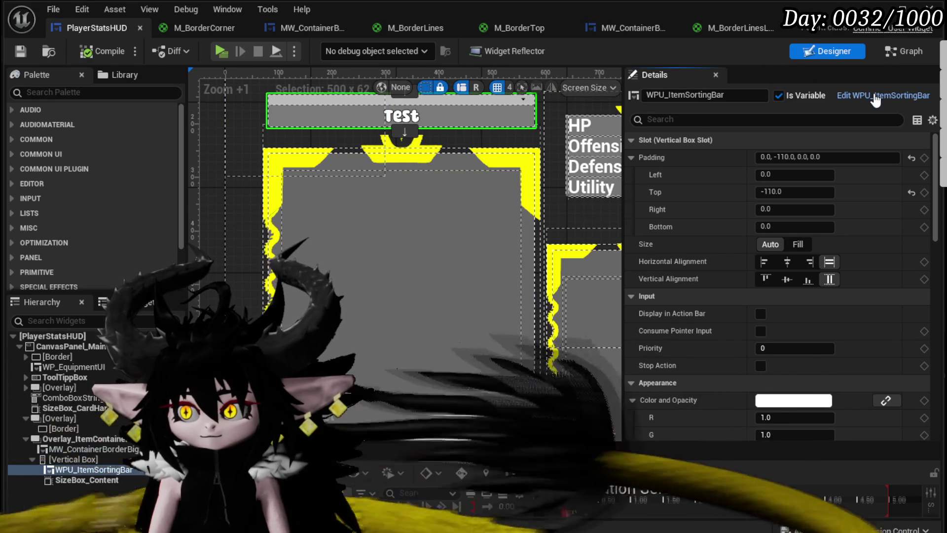
pyautogui.click(424, 300)
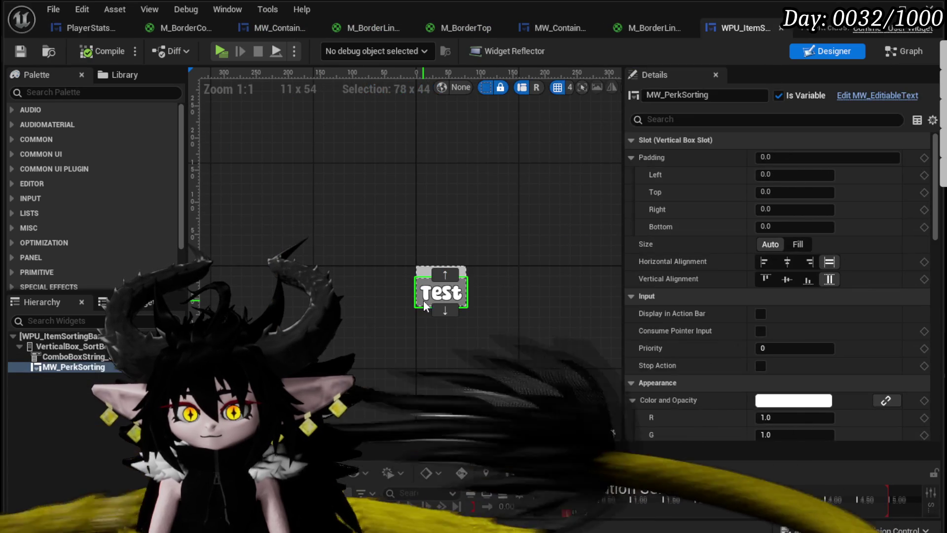
pyautogui.scroll(-10, 772, 299)
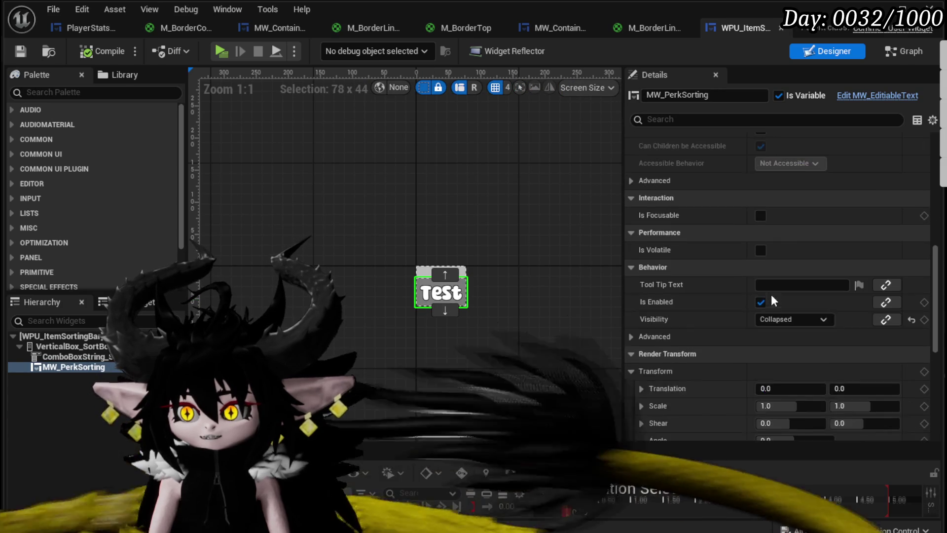
pyautogui.click(782, 320)
pyautogui.click(784, 354)
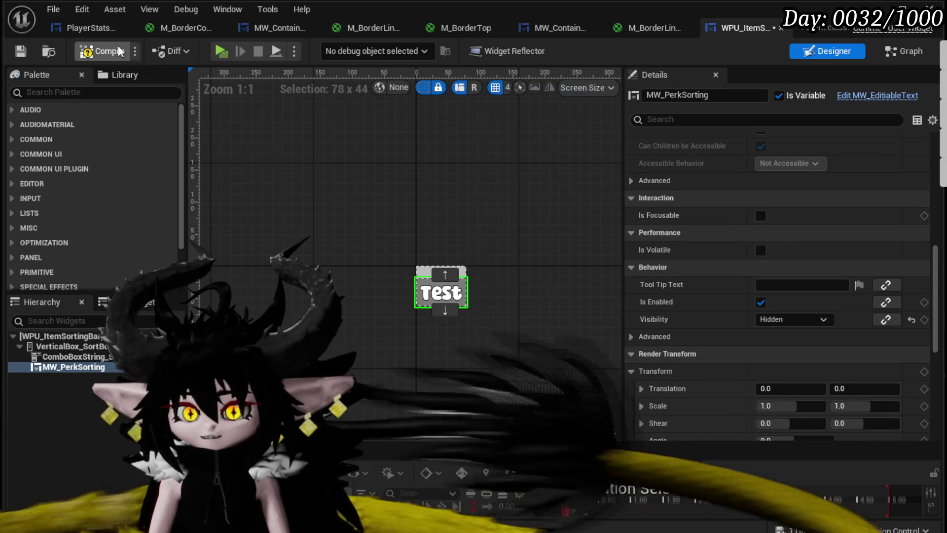
pyautogui.click(28, 49)
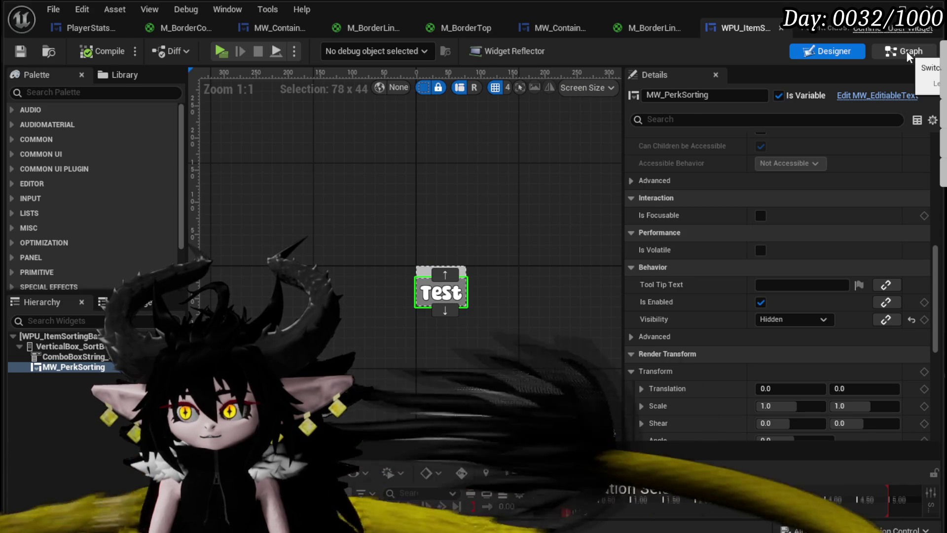
pyautogui.click(907, 52)
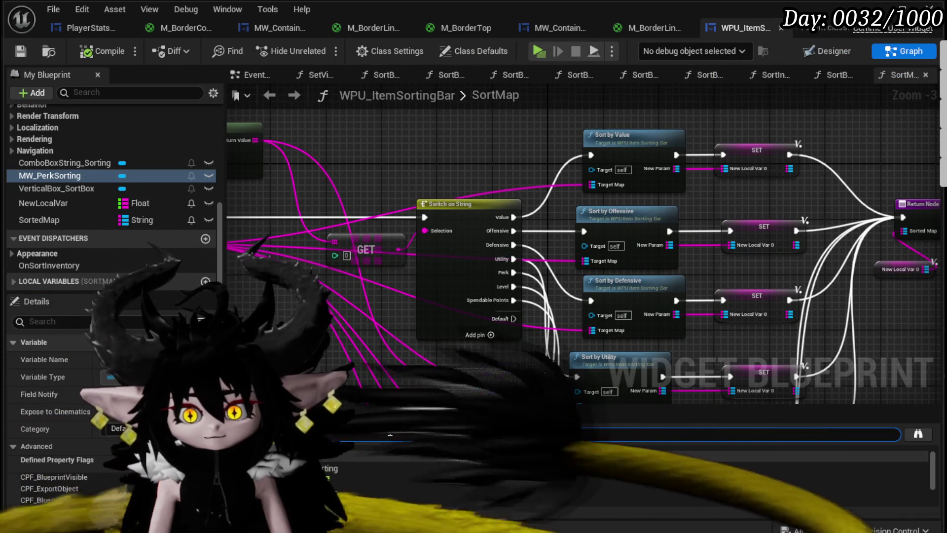
# Step: Change MW Perk Sorting's second Set Visibility from Collapsed to Hidden, then compile and save
pyautogui.doubleClick(494, 467)
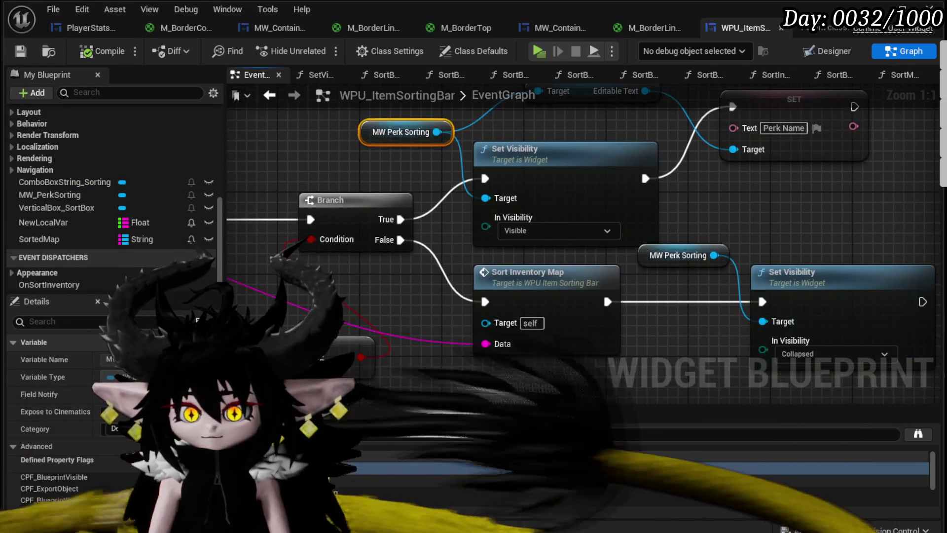
pyautogui.doubleClick(405, 492)
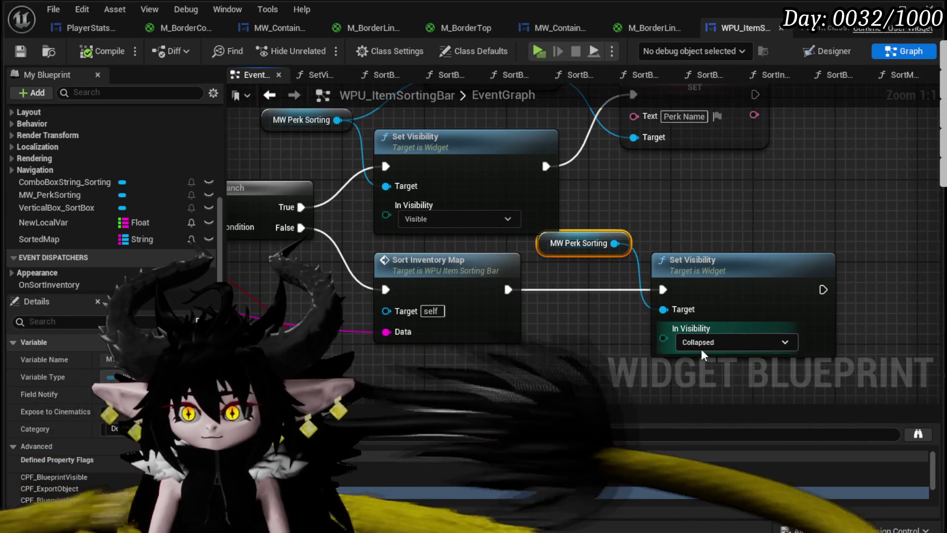
pyautogui.click(711, 342)
pyautogui.click(102, 52)
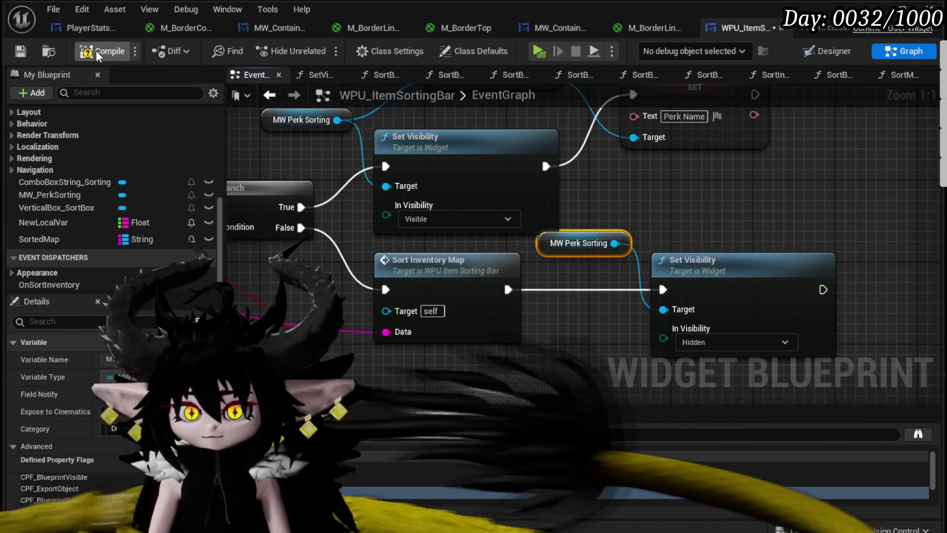
pyautogui.click(22, 52)
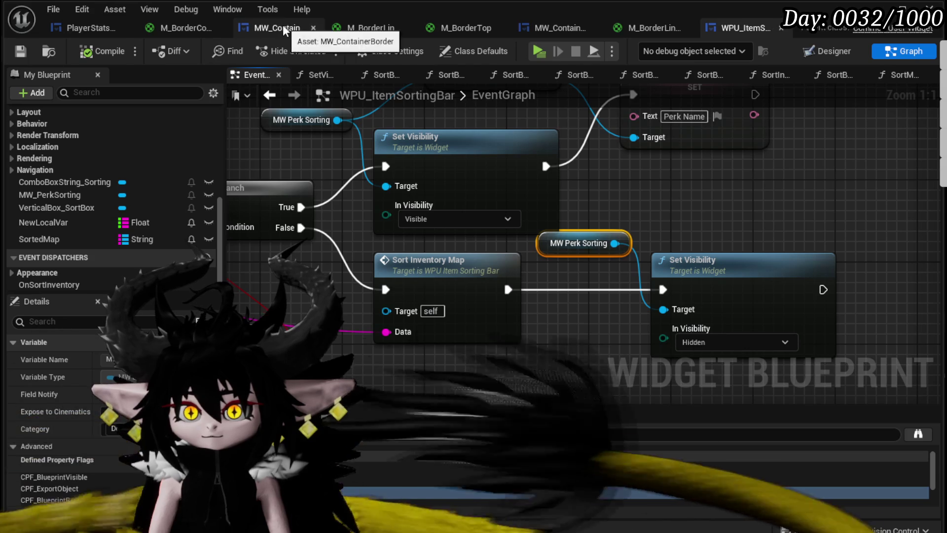
pyautogui.click(92, 28)
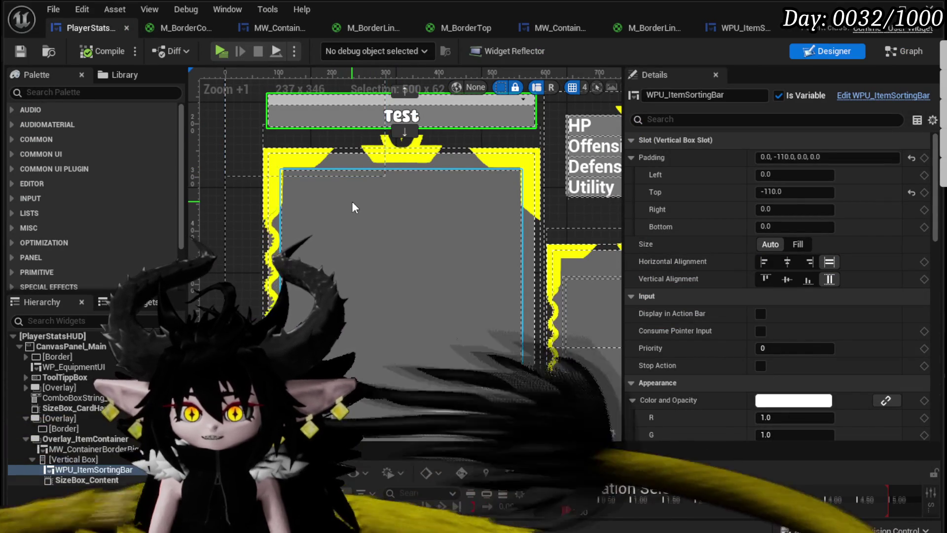
# Step: Save PlayerStatsHUD, play-test the Equipment panel's helmet grid, then stop and save the level
pyautogui.click(20, 51)
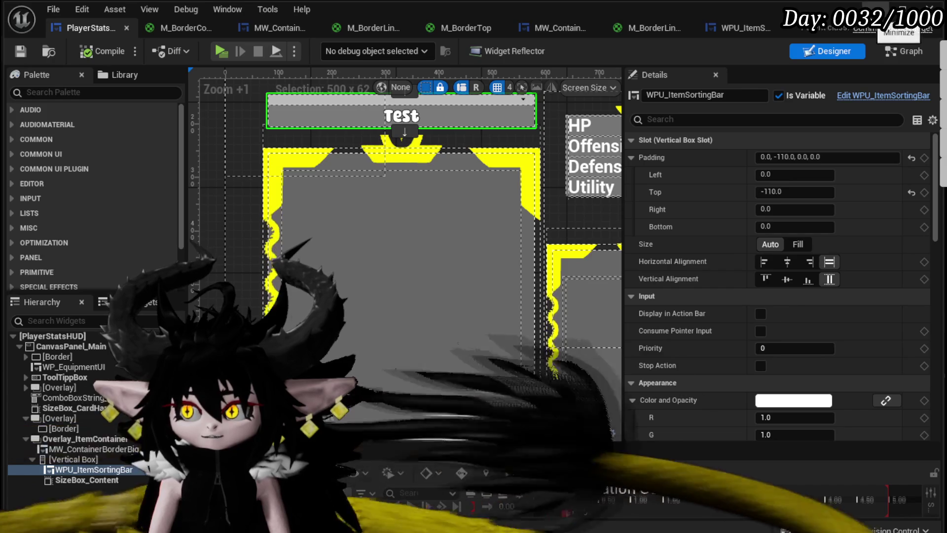
pyautogui.click(900, 9)
pyautogui.click(319, 49)
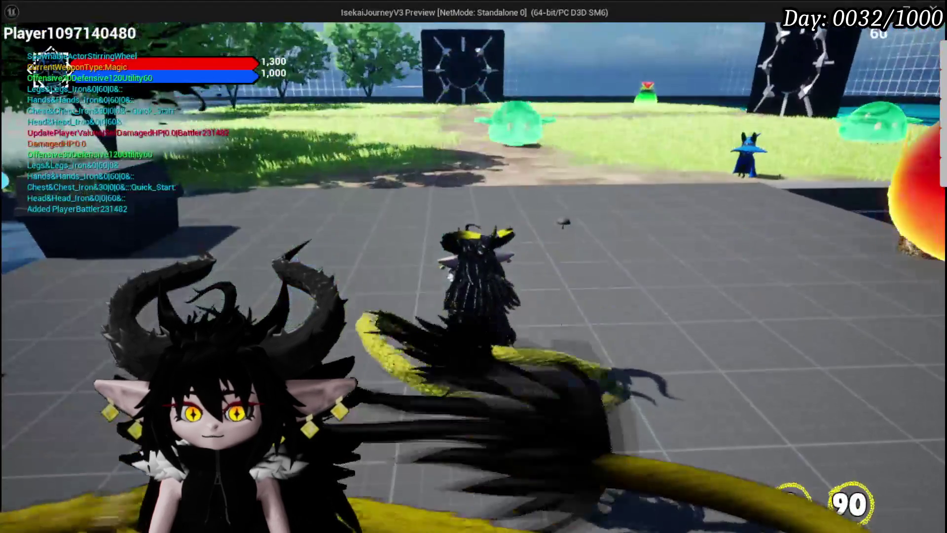
pyautogui.click(93, 25)
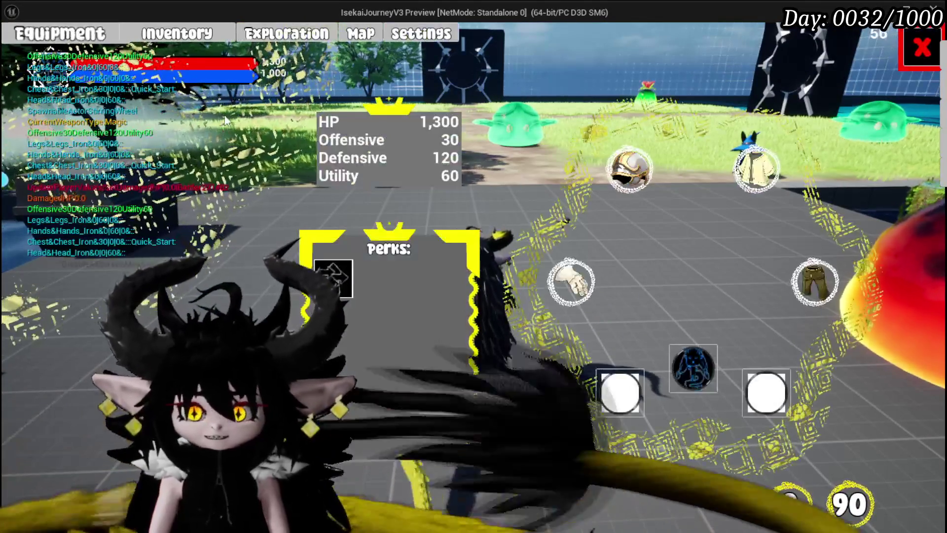
pyautogui.click(629, 170)
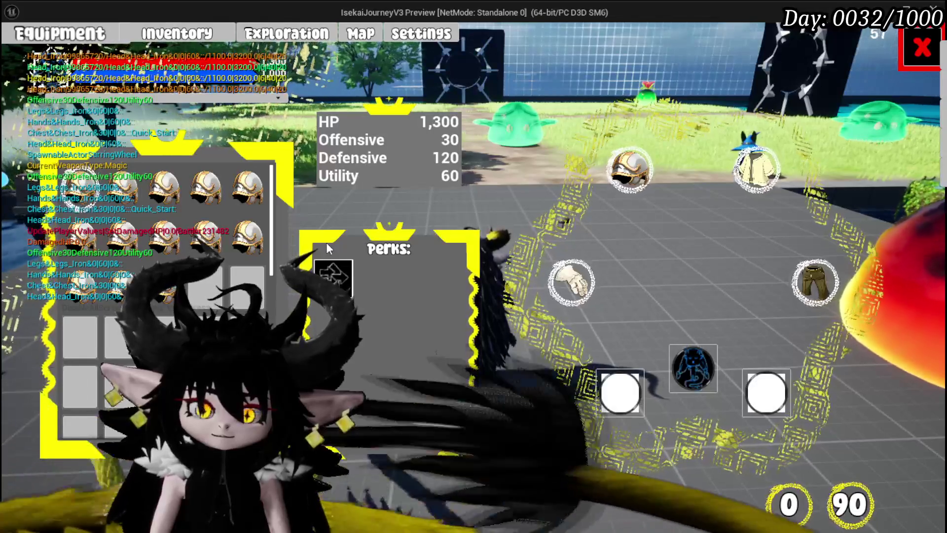
pyautogui.moveTo(228, 222)
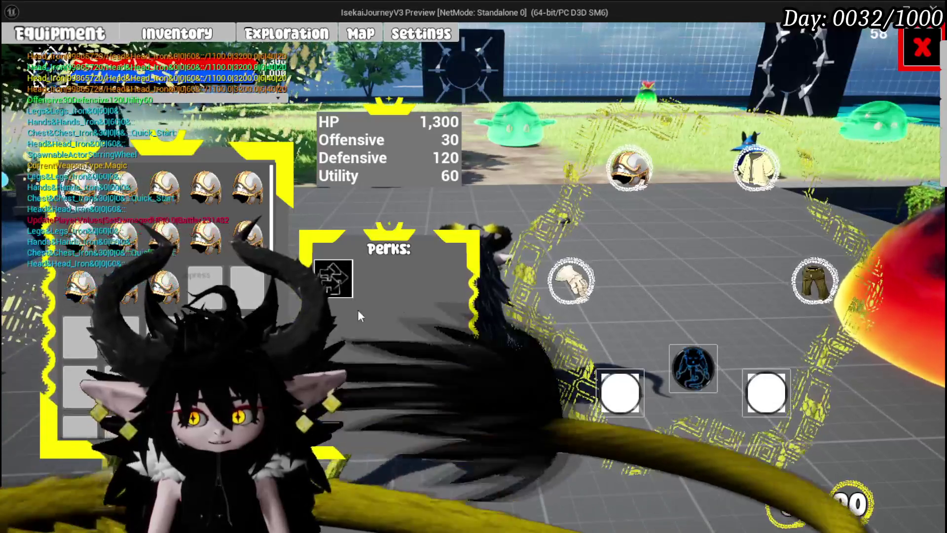
pyautogui.press('Escape')
pyautogui.click(24, 55)
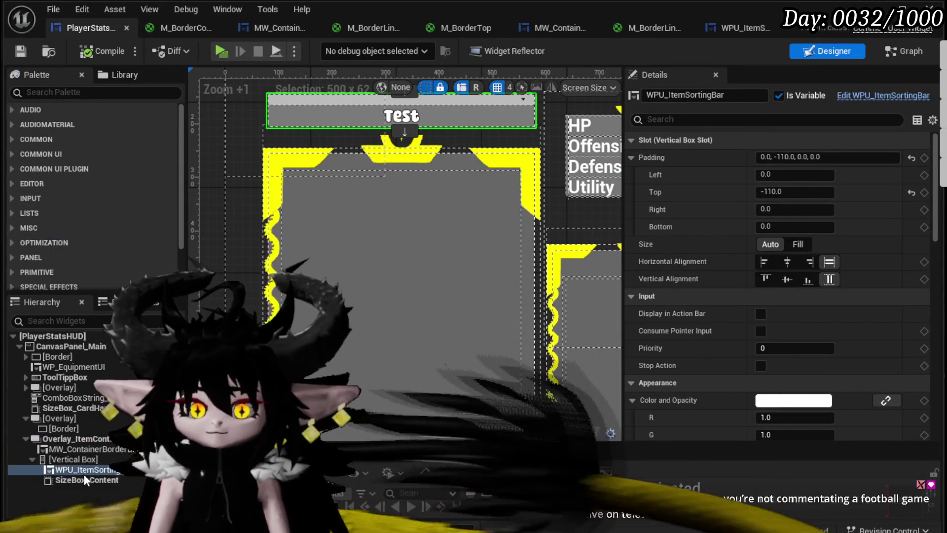
# Step: Review SizeBox_Content's slot padding of 25, 80, 25, 28, then switch to the graph
pyautogui.click(84, 477)
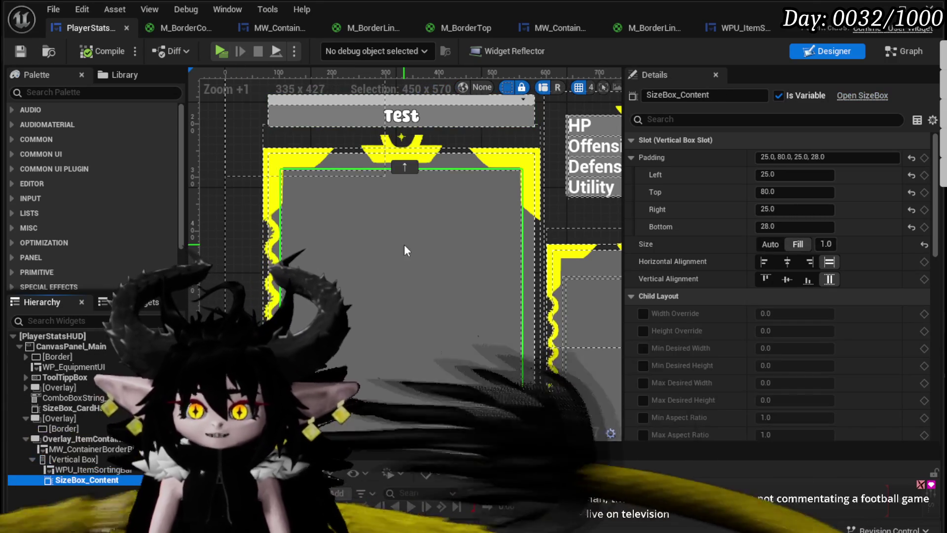
pyautogui.scroll(-1, 509, 298)
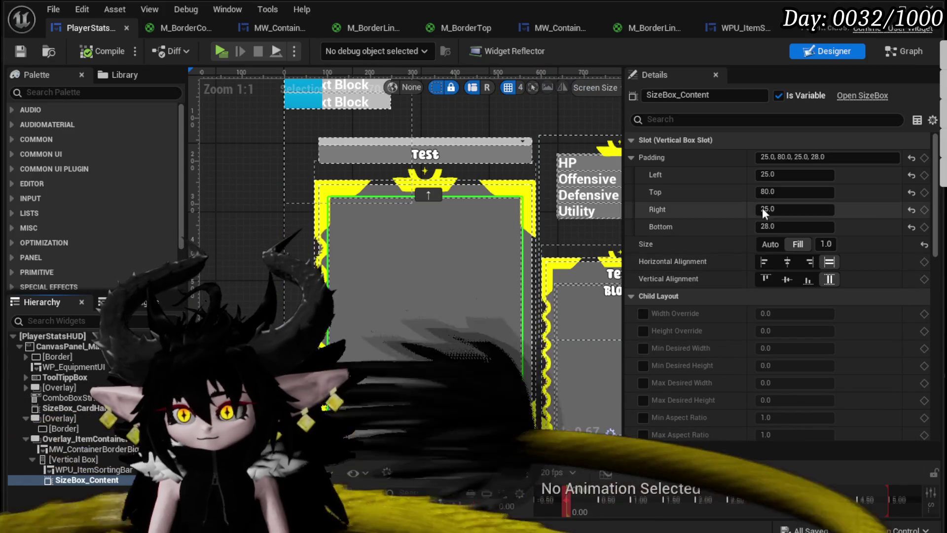
pyautogui.scroll(-1, 866, 214)
pyautogui.scroll(-2, 866, 214)
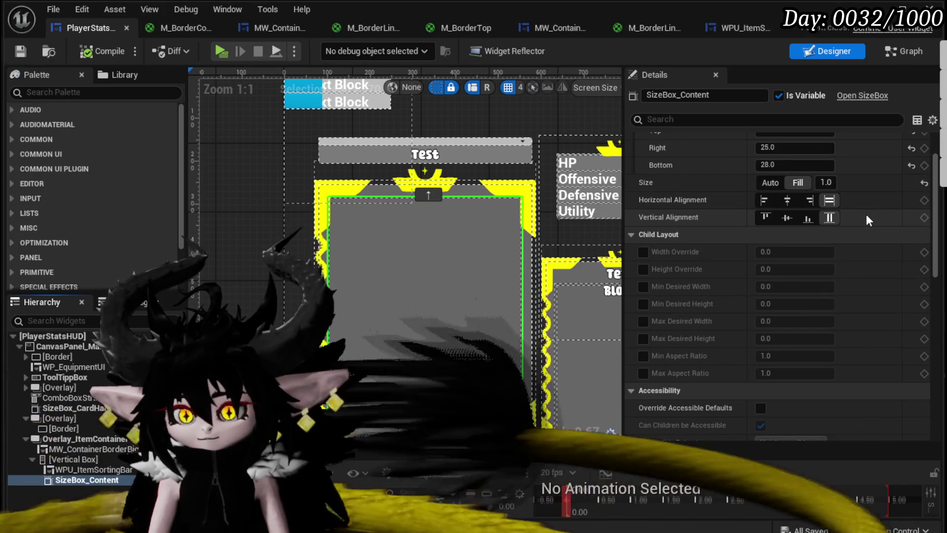
pyautogui.scroll(-3, 866, 215)
pyautogui.scroll(-1, 867, 214)
pyautogui.scroll(3, 867, 214)
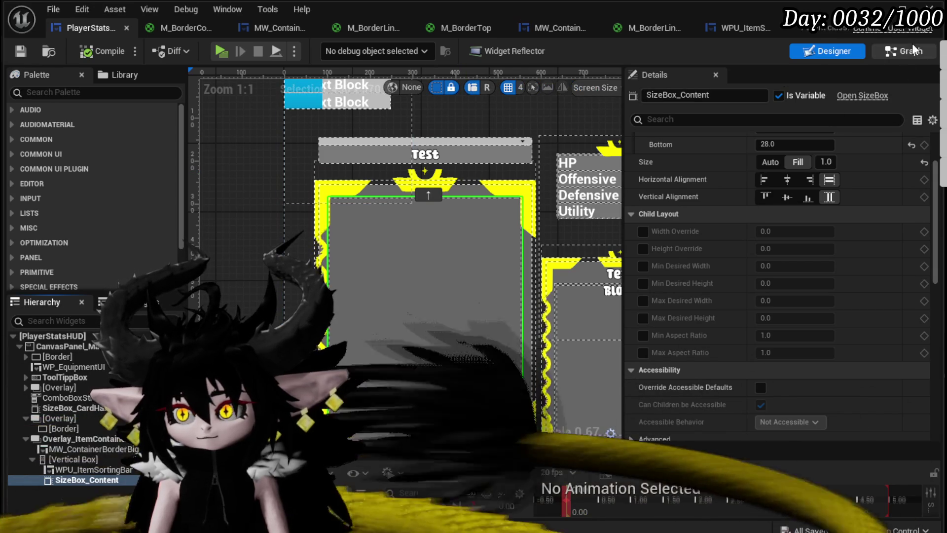
pyautogui.click(912, 46)
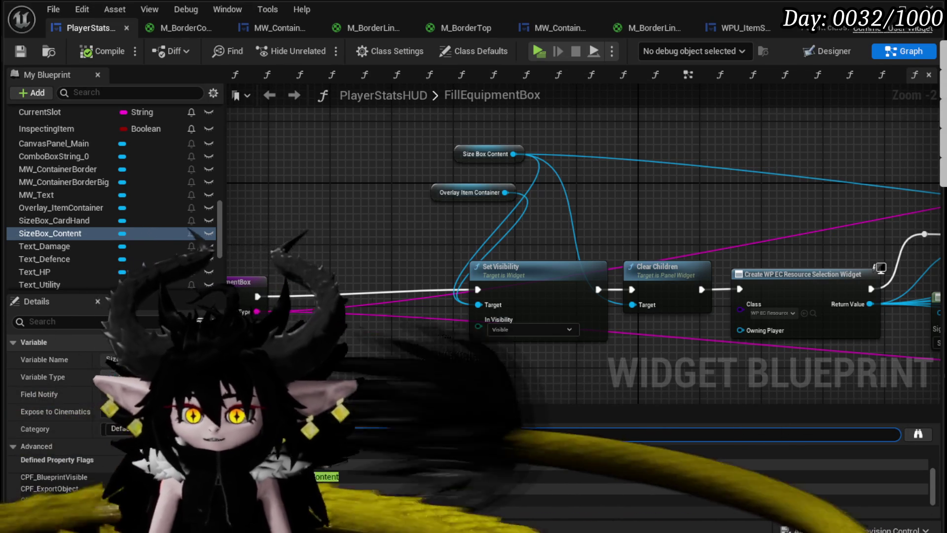
# Step: Trace Size Box Content to Create WP EC Resource Selection Widget and open WP_EC_ResourceSelection
pyautogui.click(339, 501)
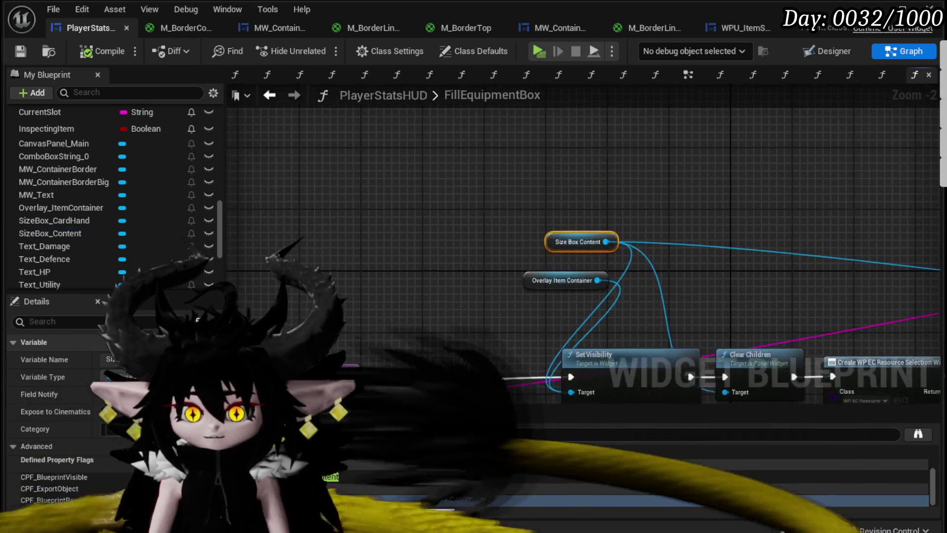
pyautogui.moveTo(934, 294)
pyautogui.mouseDown()
pyautogui.moveTo(859, 203)
pyautogui.moveTo(479, 212)
pyautogui.moveTo(524, 222)
pyautogui.mouseUp()
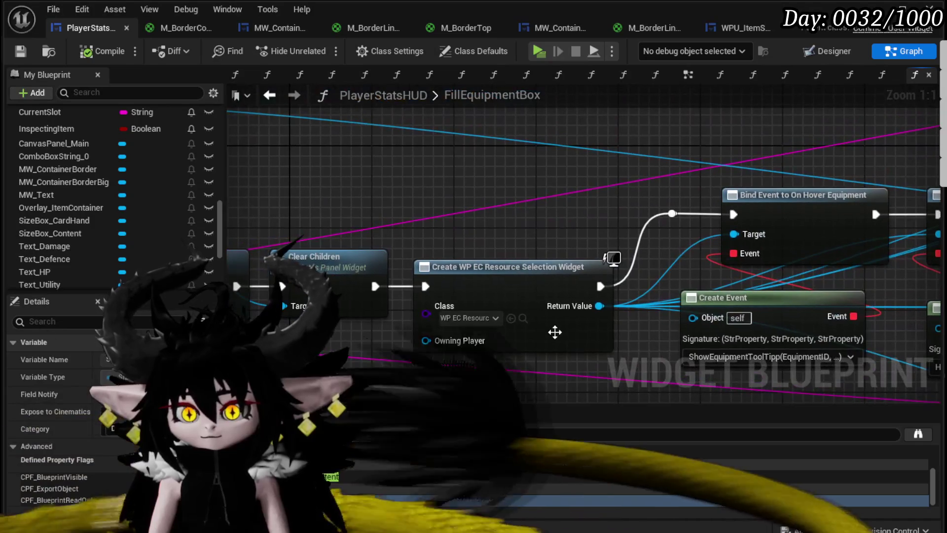
pyautogui.click(523, 319)
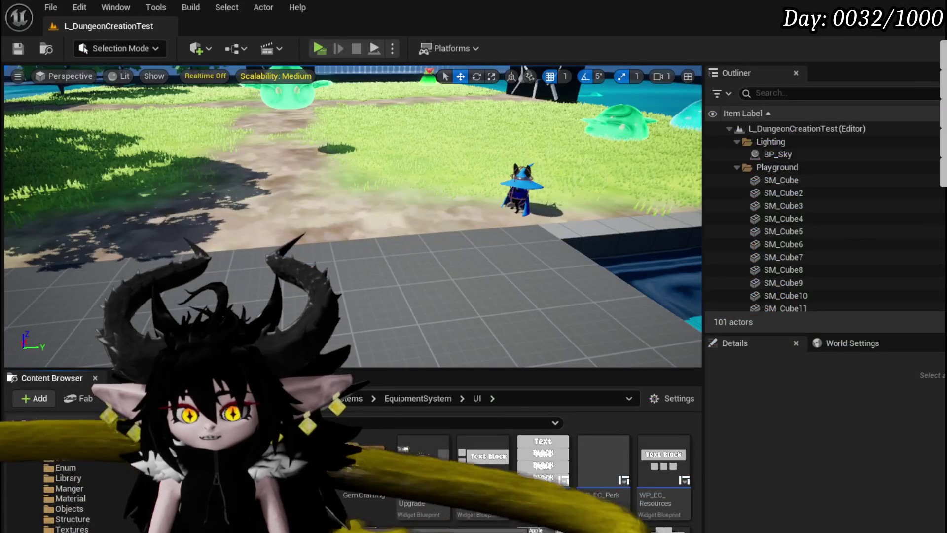
pyautogui.doubleClick(664, 464)
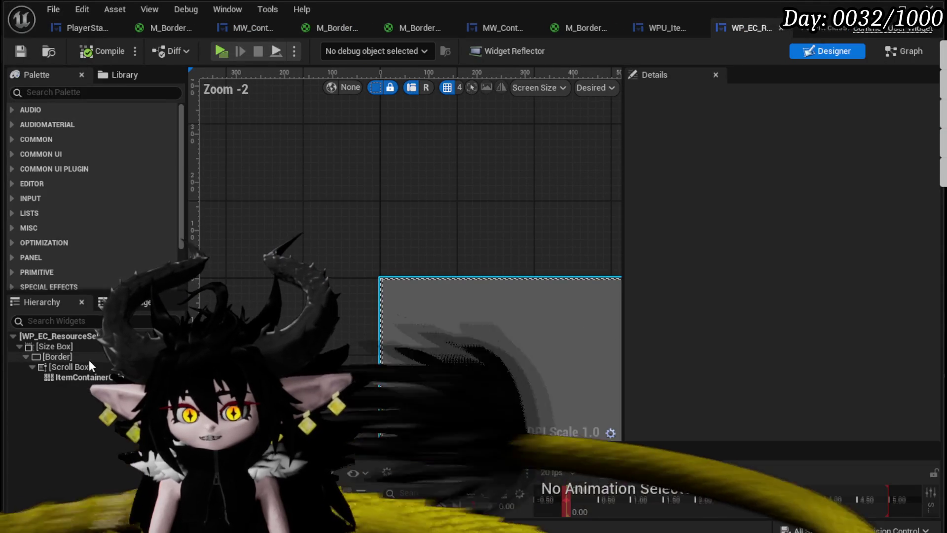
# Step: Select the resource-selection widget's Border and set its Brush Tint alpha to 0.0
pyautogui.click(89, 359)
pyautogui.scroll(-3, 722, 258)
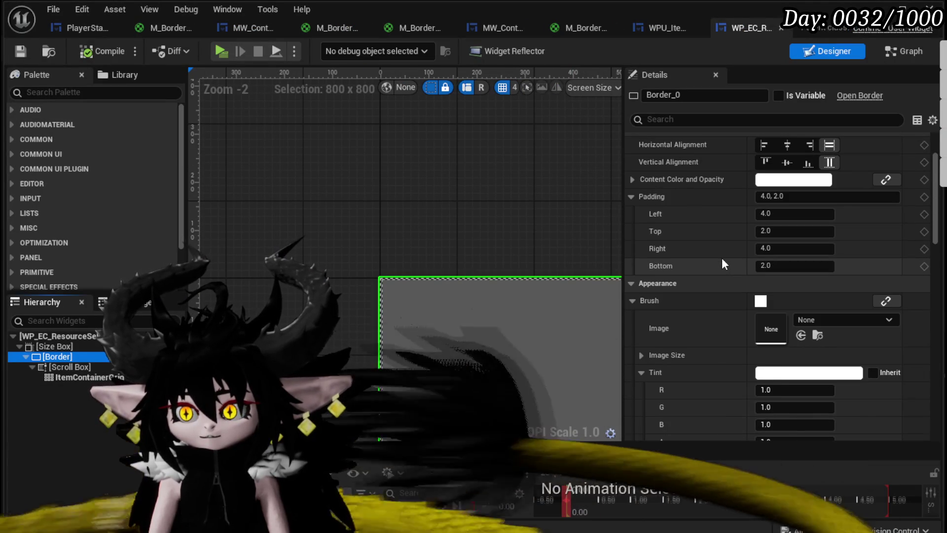
pyautogui.scroll(-3, 471, 266)
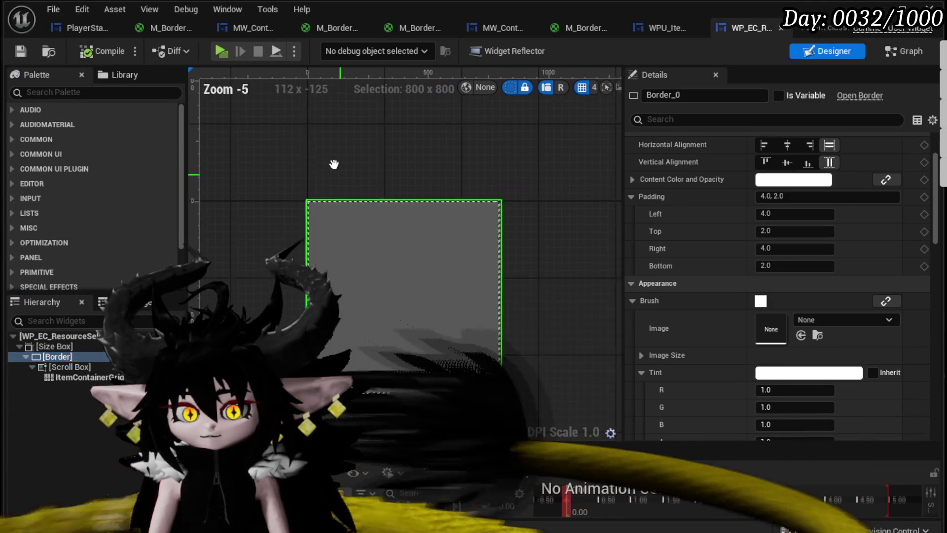
pyautogui.scroll(-2, 746, 298)
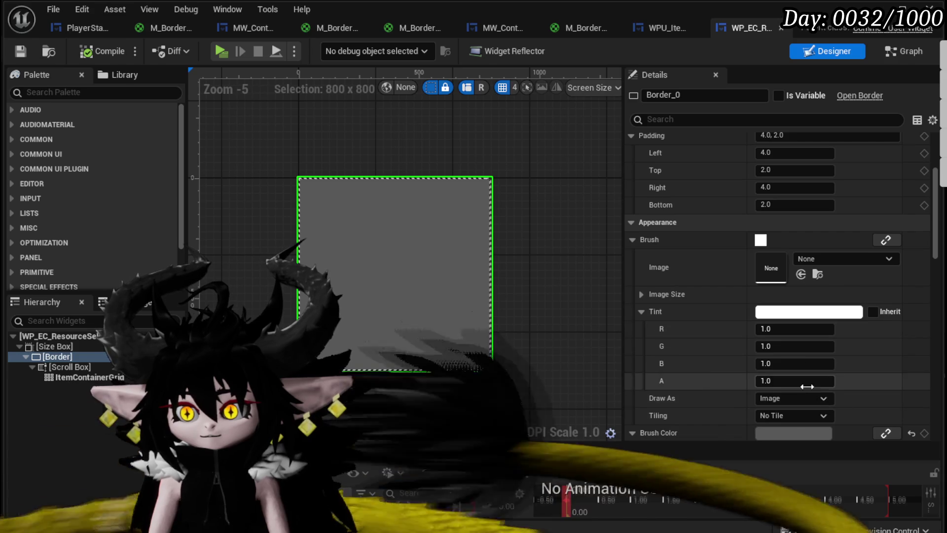
pyautogui.moveTo(806, 381); pyautogui.dragTo(807, 386)
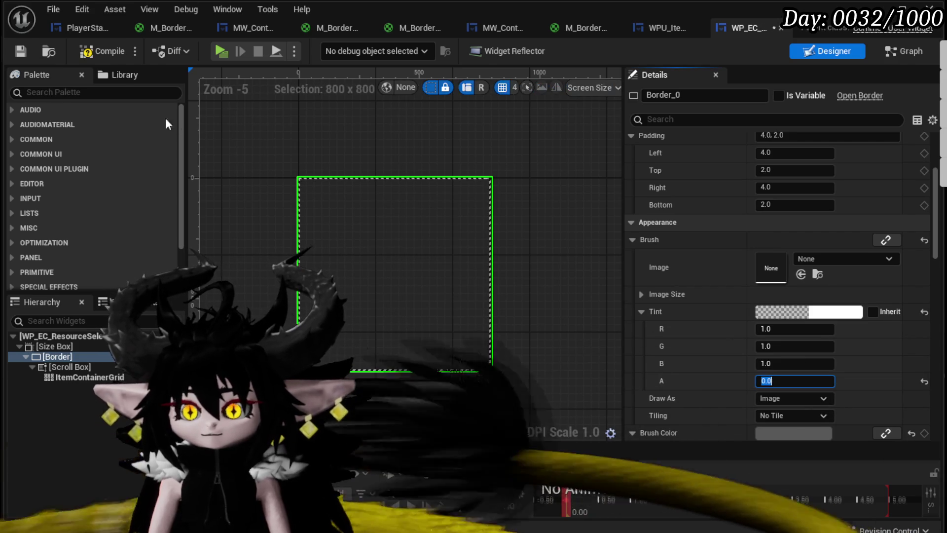
# Step: Save WP_EC_ResourceSelection and start the play-in-editor preview from the level editor
pyautogui.click(23, 48)
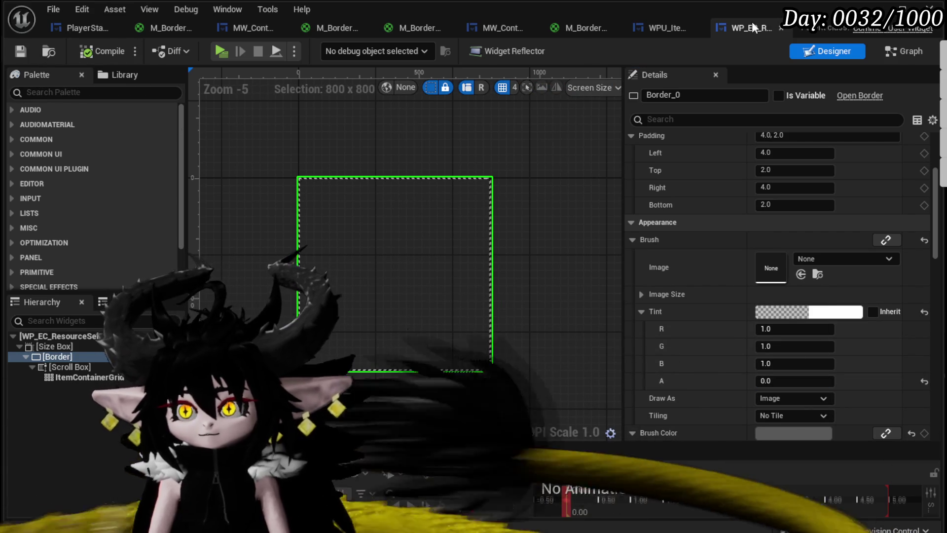
pyautogui.hotkey('alt', 'Tab')
pyautogui.click(316, 49)
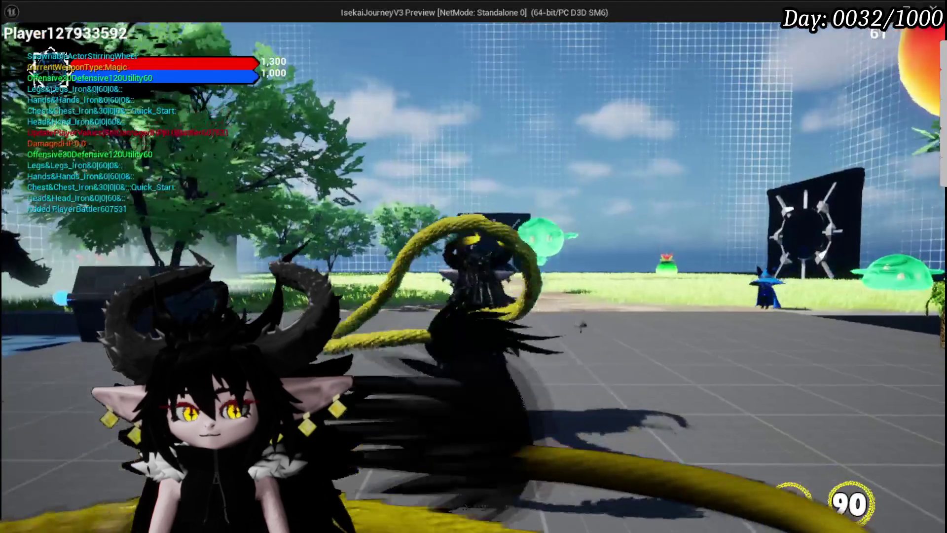
# Step: Open the in-game Equipment panel, check the helmet grid's background, then close it
pyautogui.click(73, 35)
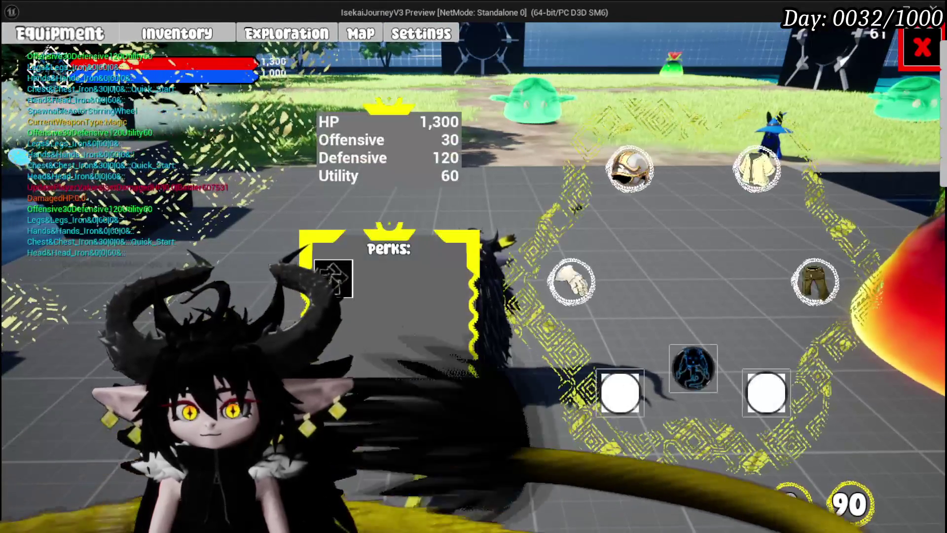
pyautogui.click(633, 180)
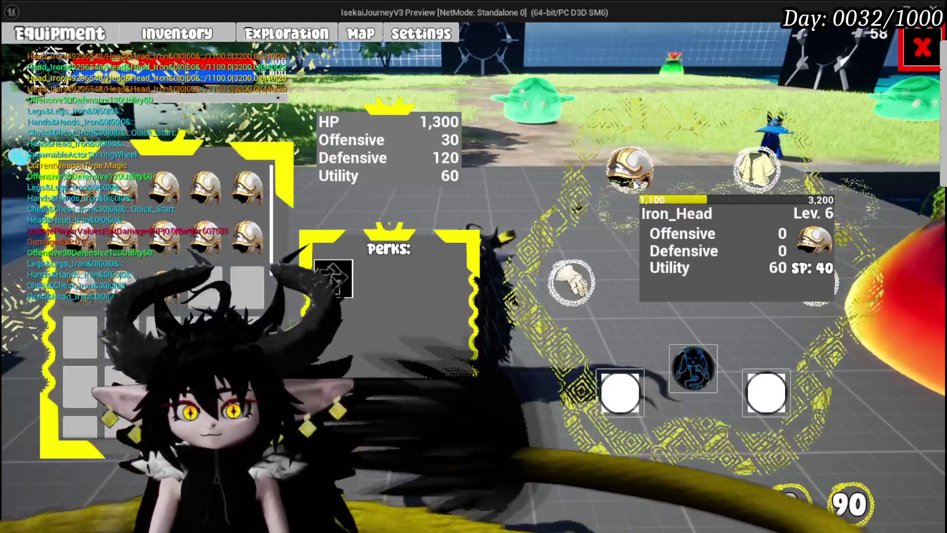
pyautogui.moveTo(240, 189)
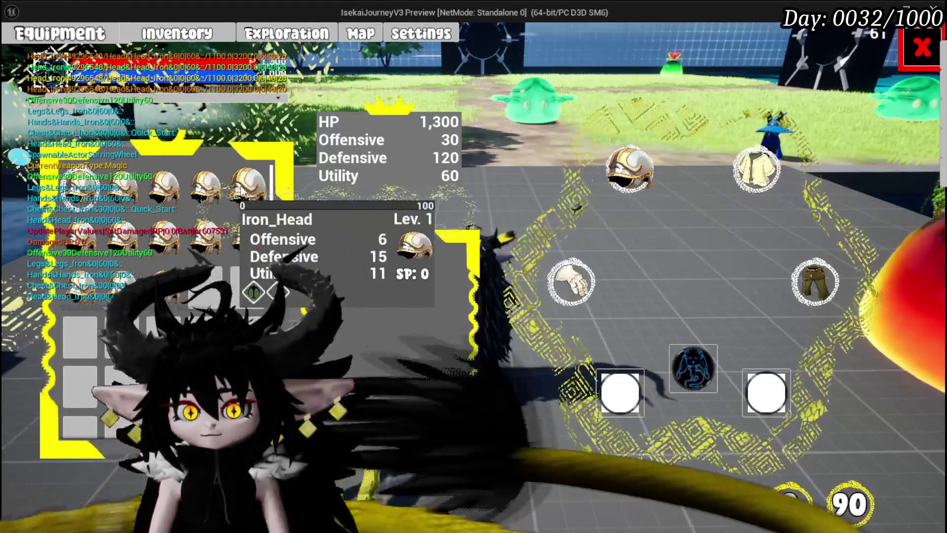
pyautogui.press('Escape')
# Step: Inspect the stat cards and switch the resource grid to the Food category
pyautogui.moveTo(510, 153)
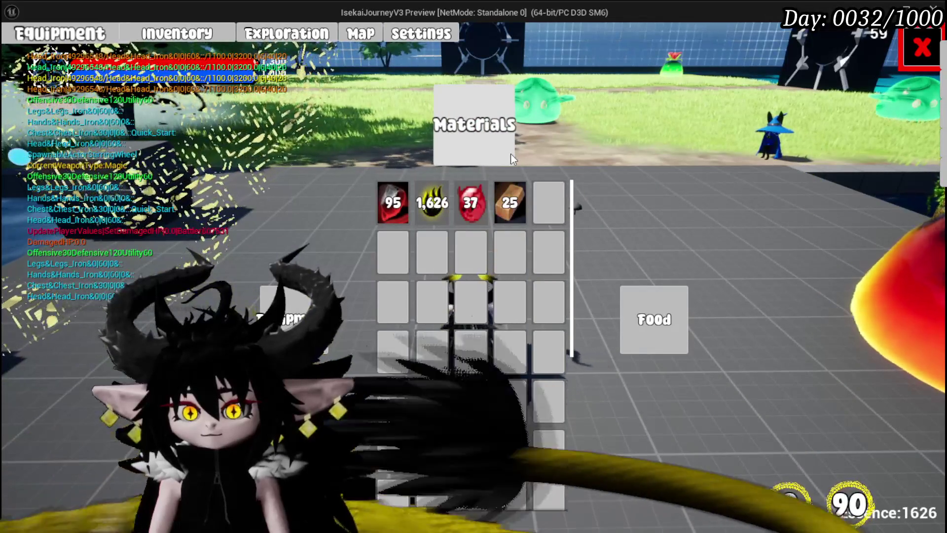
pyautogui.moveTo(388, 289)
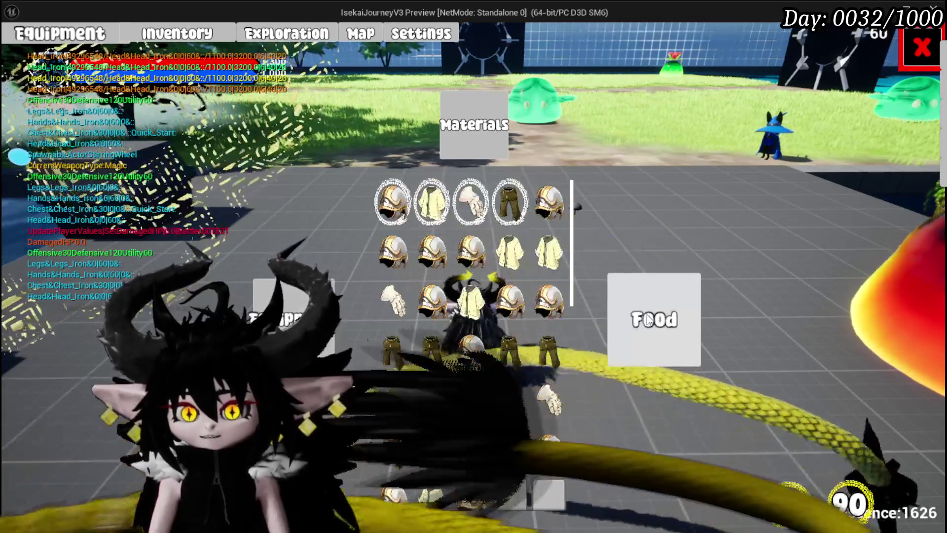
pyautogui.moveTo(465, 128)
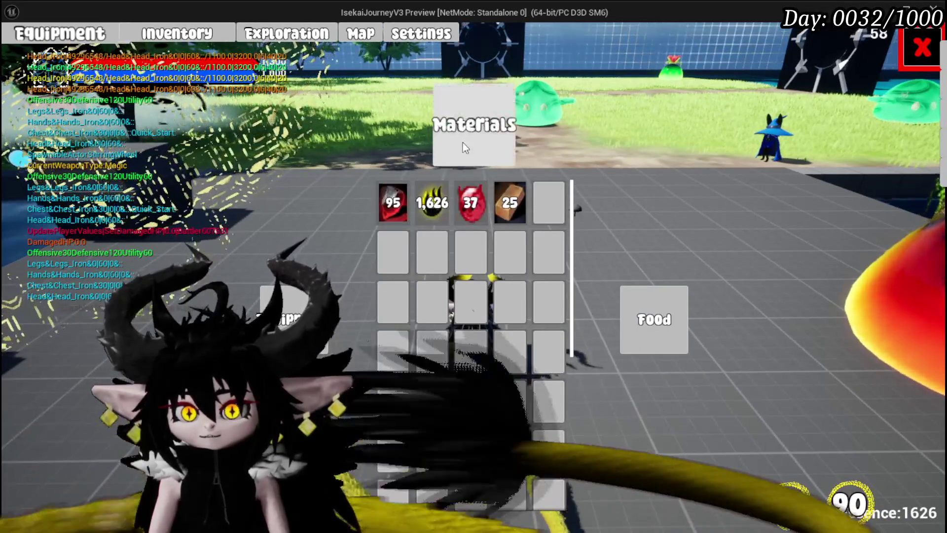
pyautogui.click(642, 310)
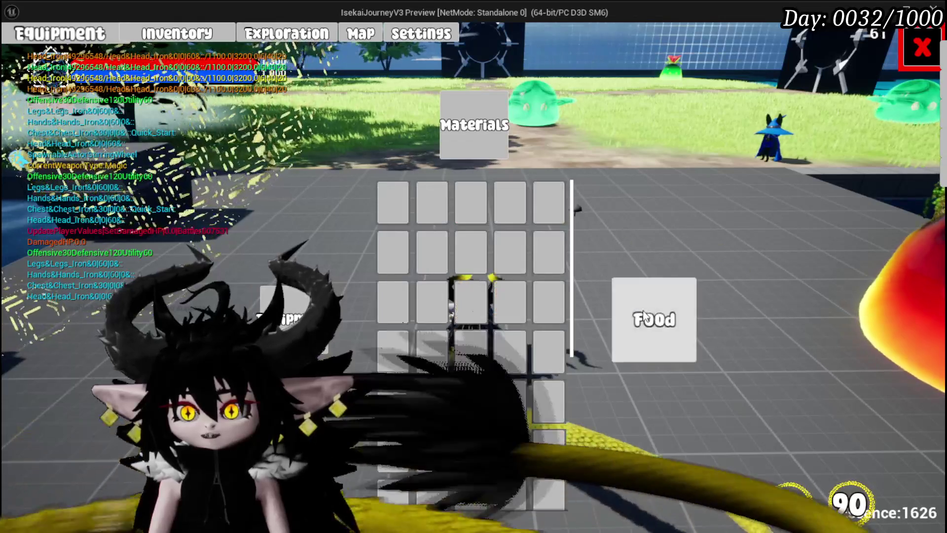
# Step: Return to the equipment screen and open the helmet list for the head slot
pyautogui.click(42, 40)
pyautogui.click(639, 165)
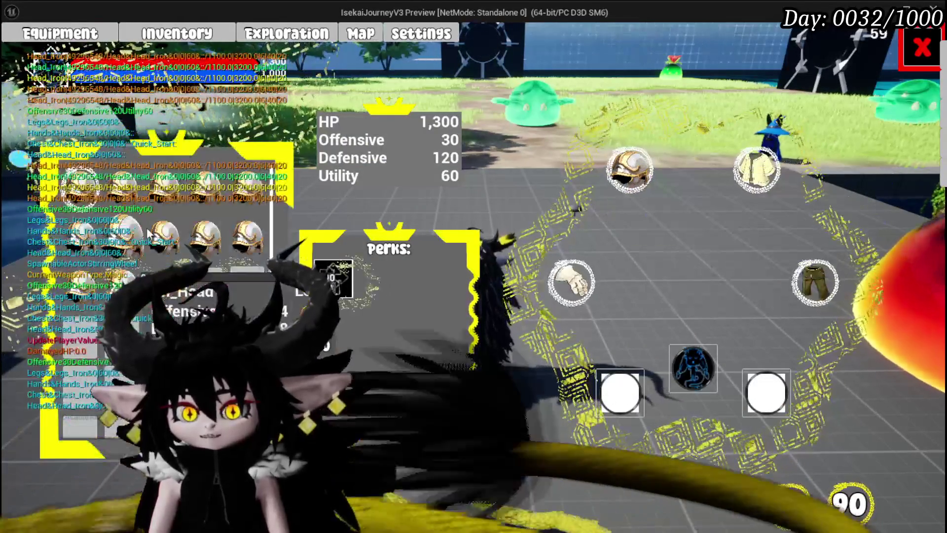
pyautogui.moveTo(610, 193)
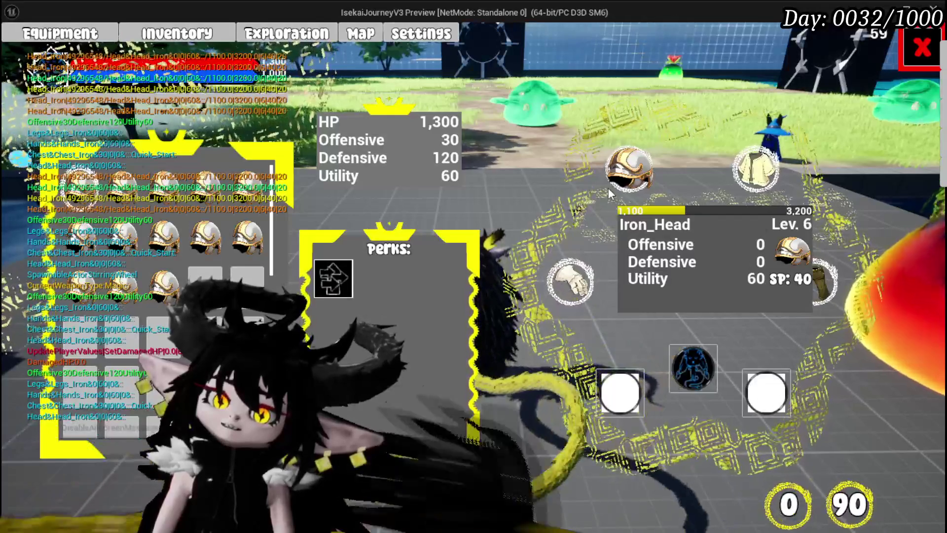
pyautogui.click(82, 256)
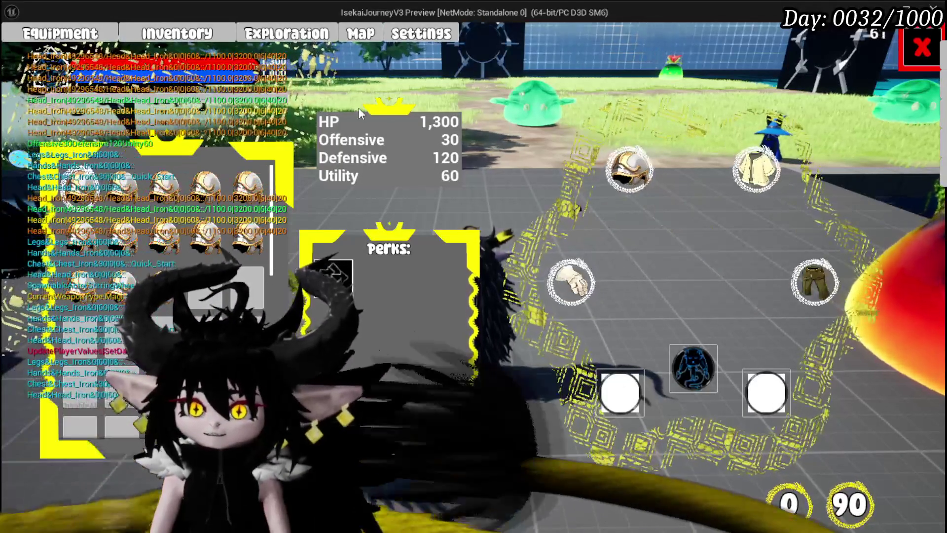
# Step: Look over the grids and stat cards, then stop the game preview
pyautogui.moveTo(579, 267)
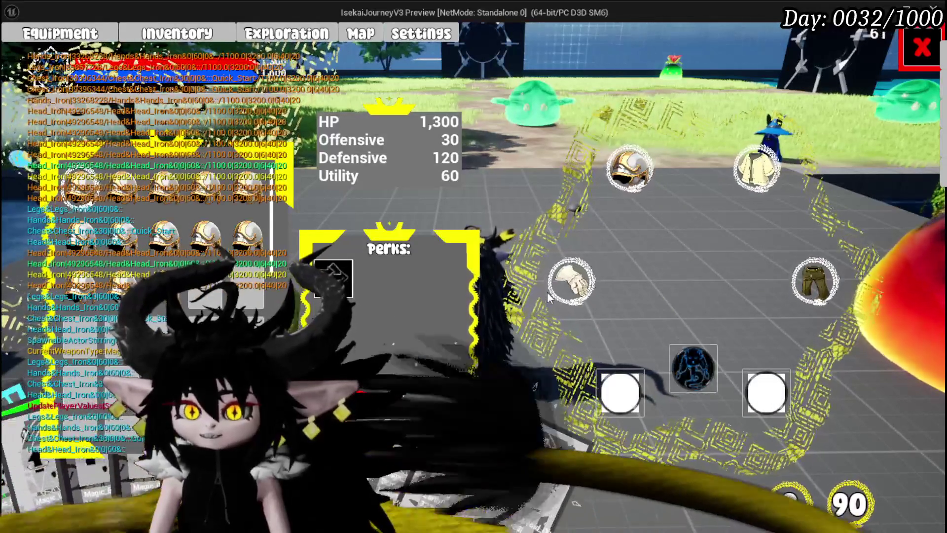
pyautogui.moveTo(641, 166)
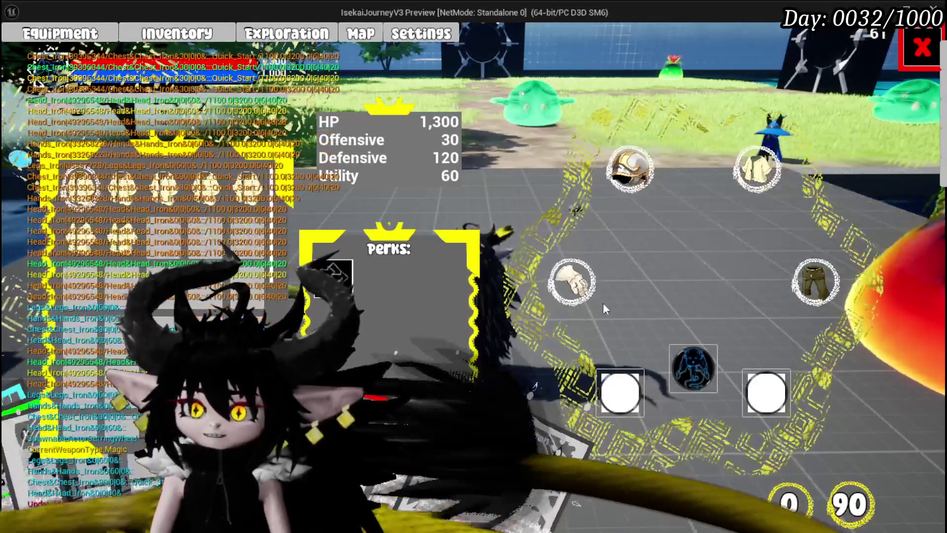
pyautogui.moveTo(664, 195)
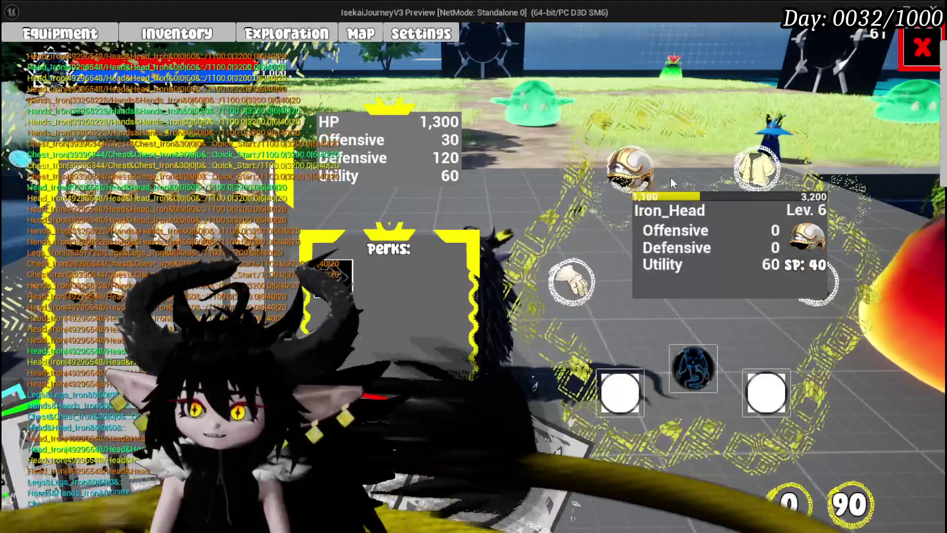
pyautogui.moveTo(814, 276)
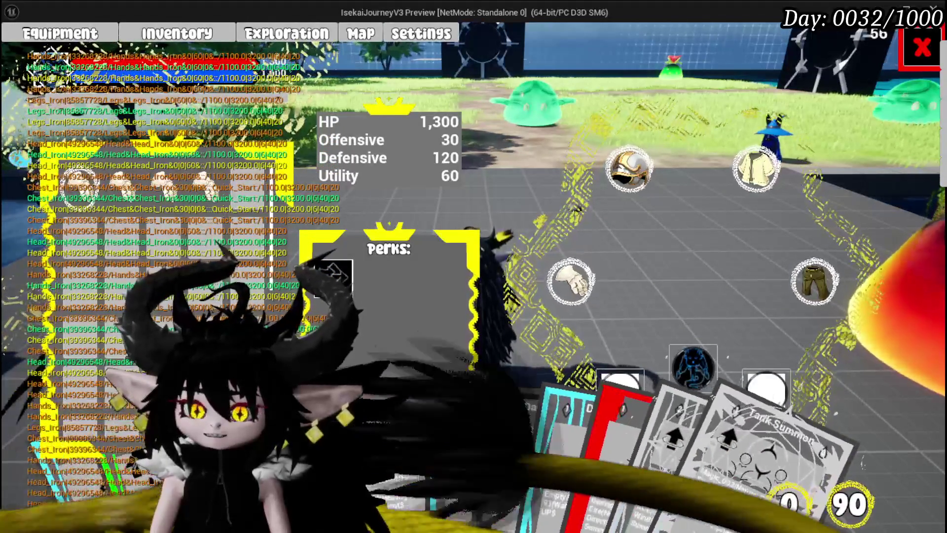
pyautogui.moveTo(556, 291)
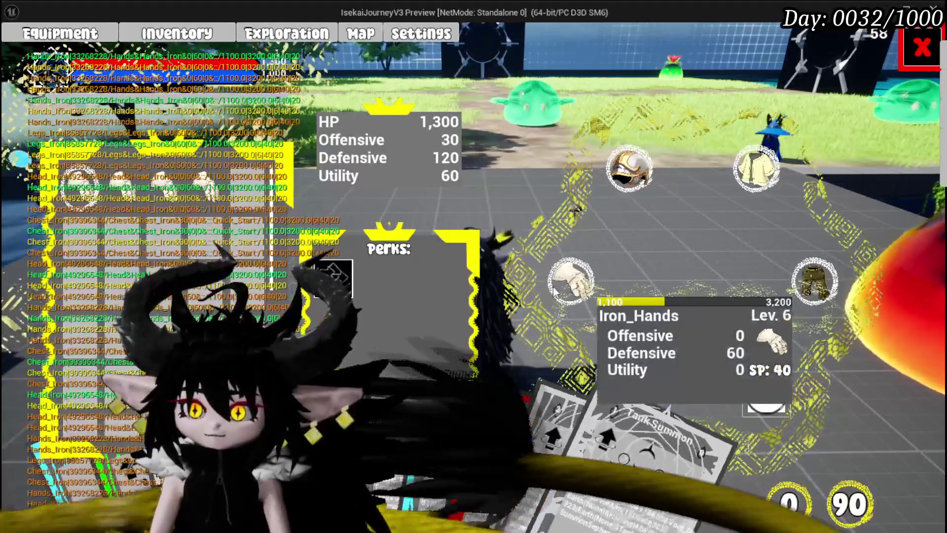
pyautogui.moveTo(742, 175)
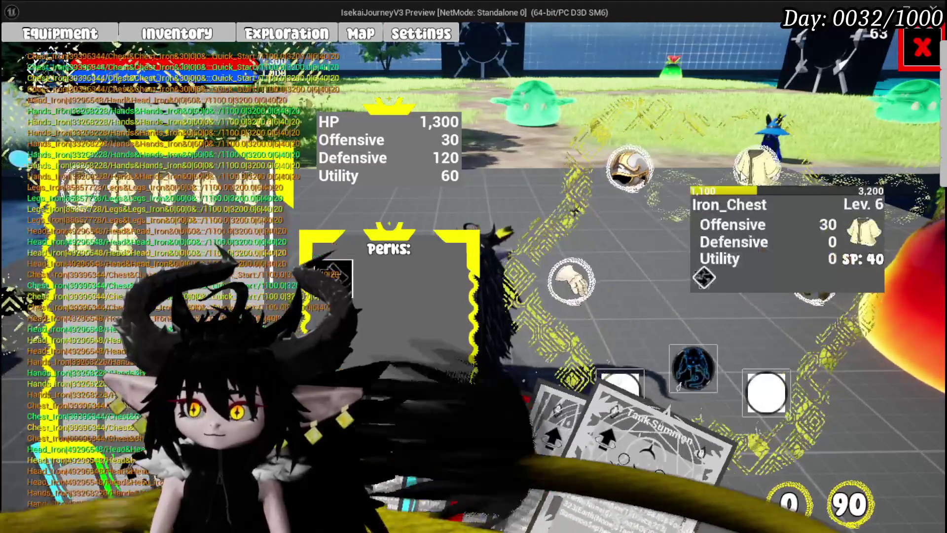
pyautogui.press('Escape')
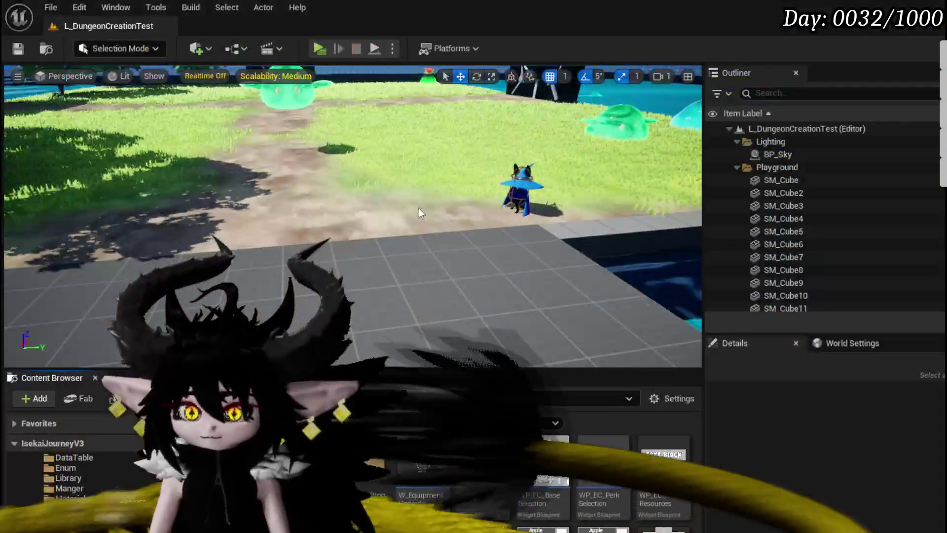
# Step: Save WP_EC_ResourceSelection, then switch through MW_ContainerBorder to PlayerStatsHUD's FillEquipmentBox graph
pyautogui.hotkey('ctrl', 's')
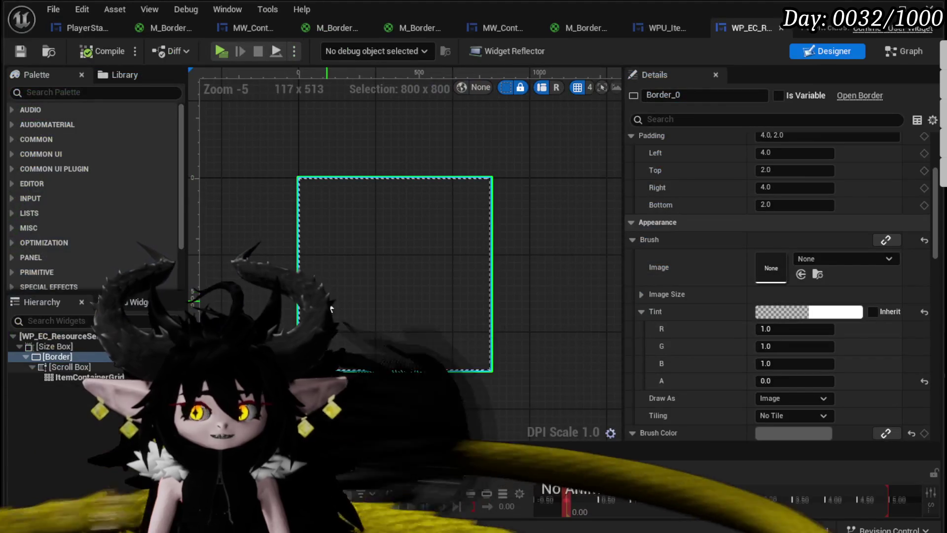
pyautogui.click(20, 51)
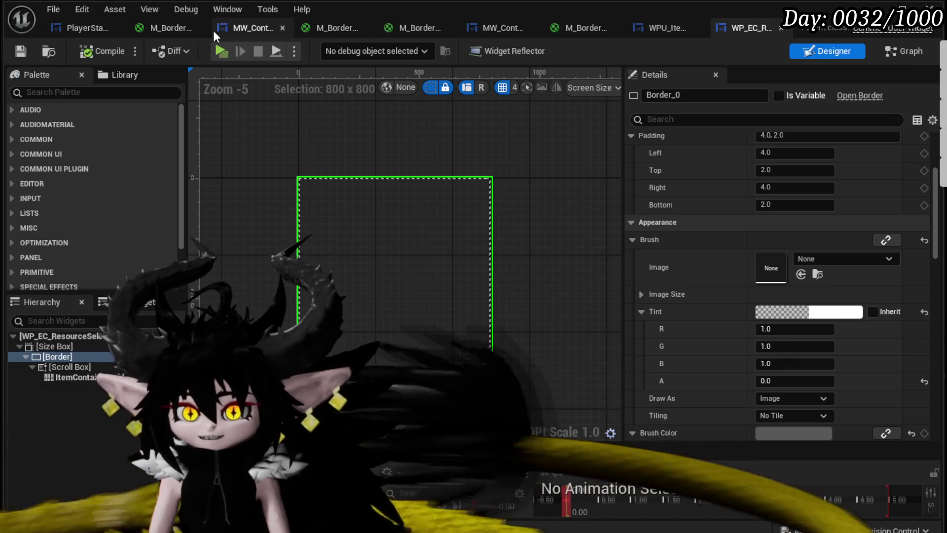
pyautogui.click(230, 28)
pyautogui.click(91, 27)
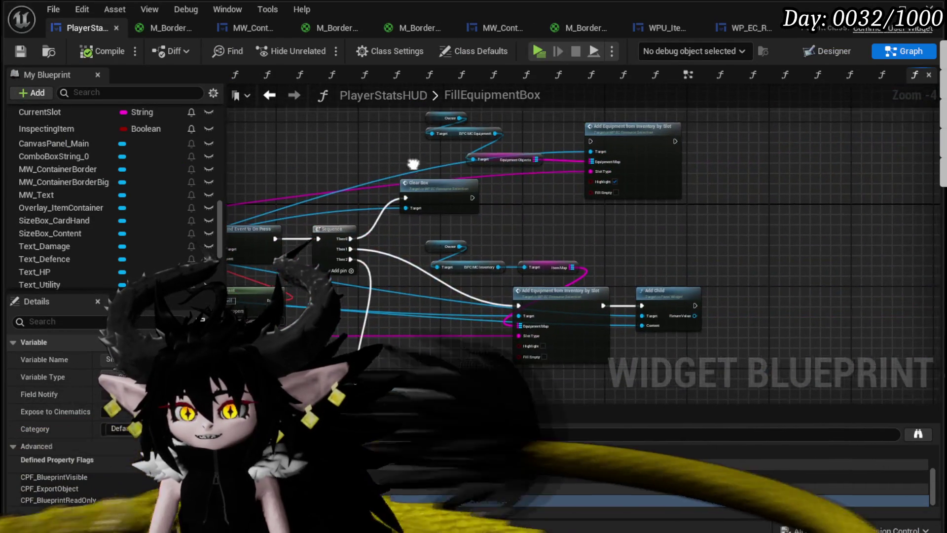
# Step: Marquee-select the Owner, equipment and Add Equipment nodes in FillEquipmentBox and save PlayerStatsHUD
pyautogui.scroll(3, 362, 178)
pyautogui.scroll(-2, 392, 150)
pyautogui.moveTo(309, 164)
pyautogui.mouseDown()
pyautogui.moveTo(634, 237)
pyautogui.moveTo(609, 180)
pyautogui.mouseUp()
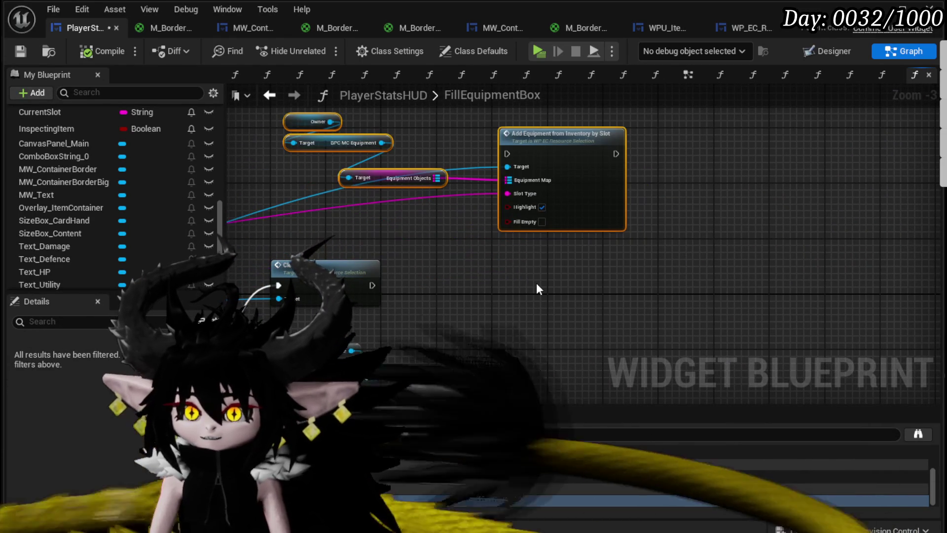
pyautogui.moveTo(296, 258); pyautogui.dragTo(736, 131)
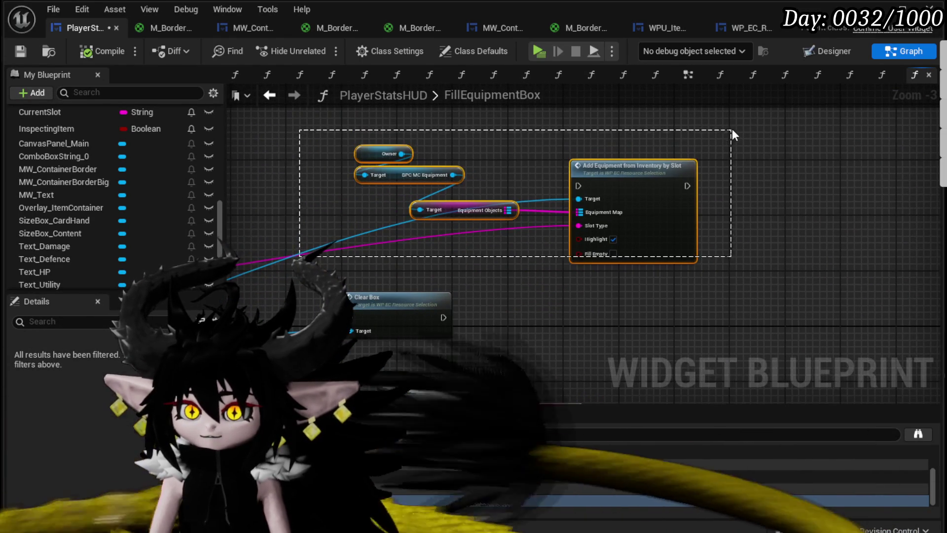
pyautogui.scroll(-3, 614, 212)
pyautogui.click(25, 51)
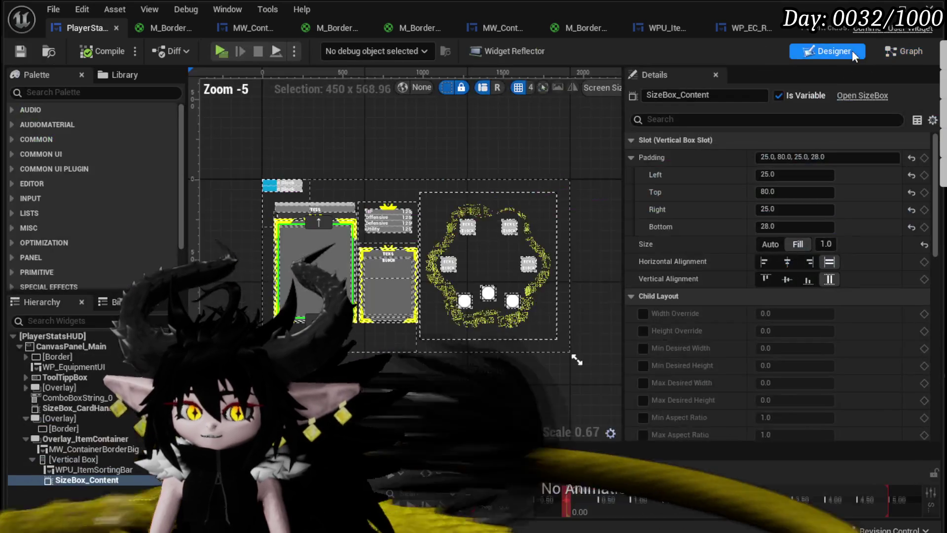
pyautogui.click(834, 51)
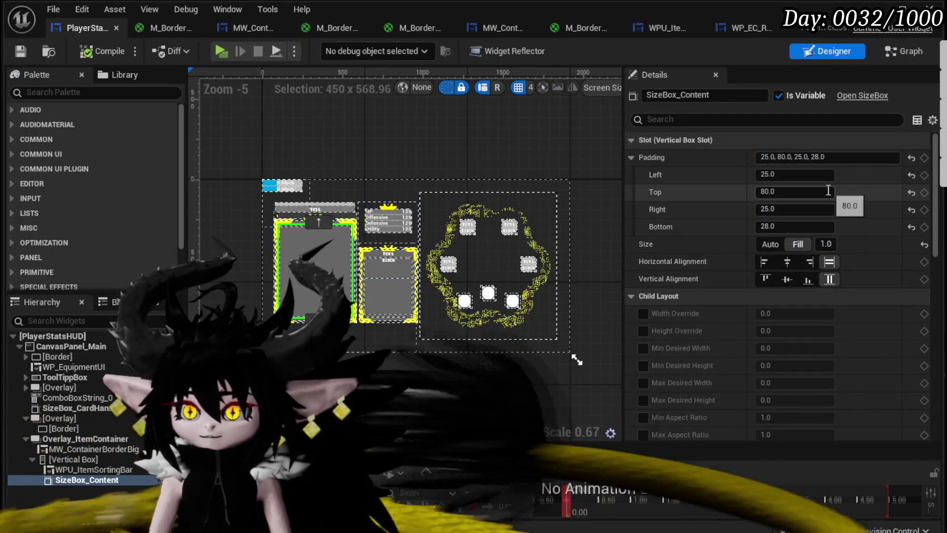
pyautogui.scroll(-5, 937, 241)
pyautogui.moveTo(937, 242); pyautogui.dragTo(933, 184)
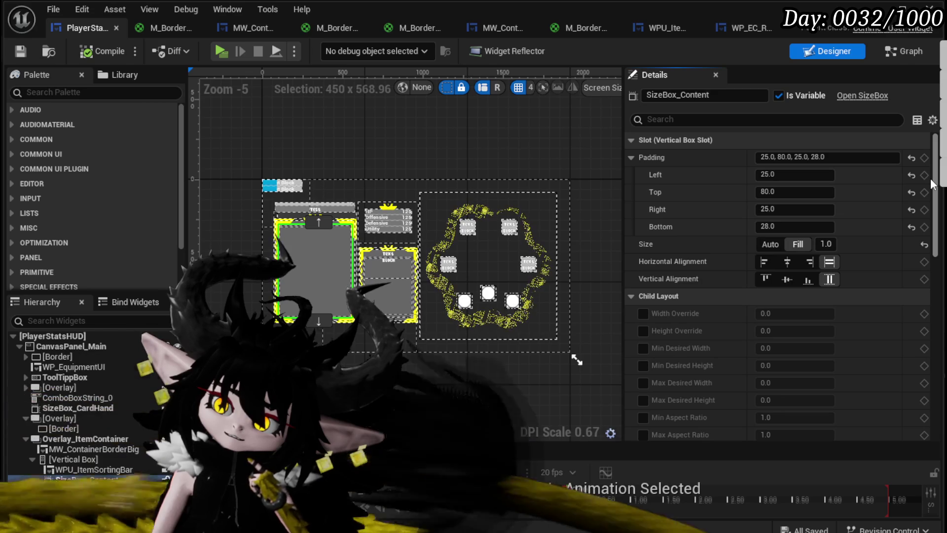
pyautogui.scroll(3, 378, 284)
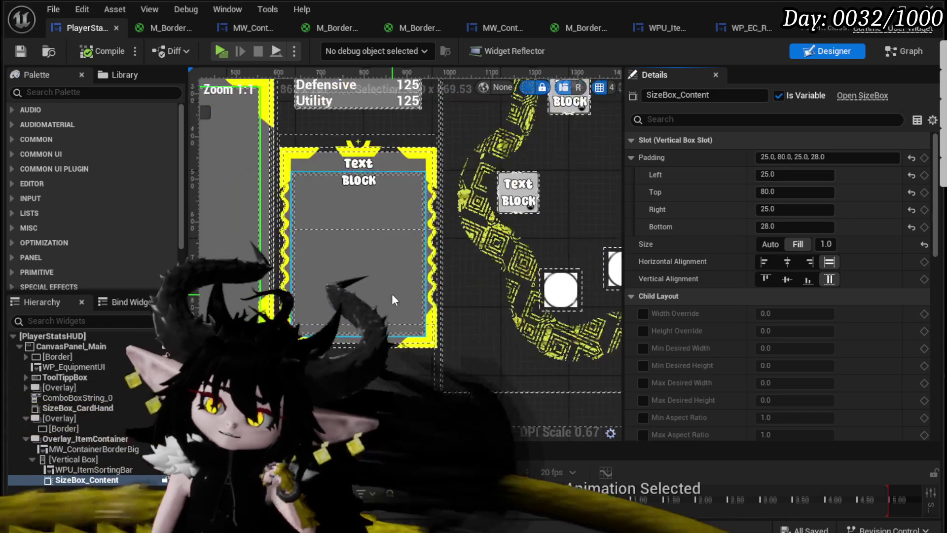
pyautogui.scroll(2, 364, 278)
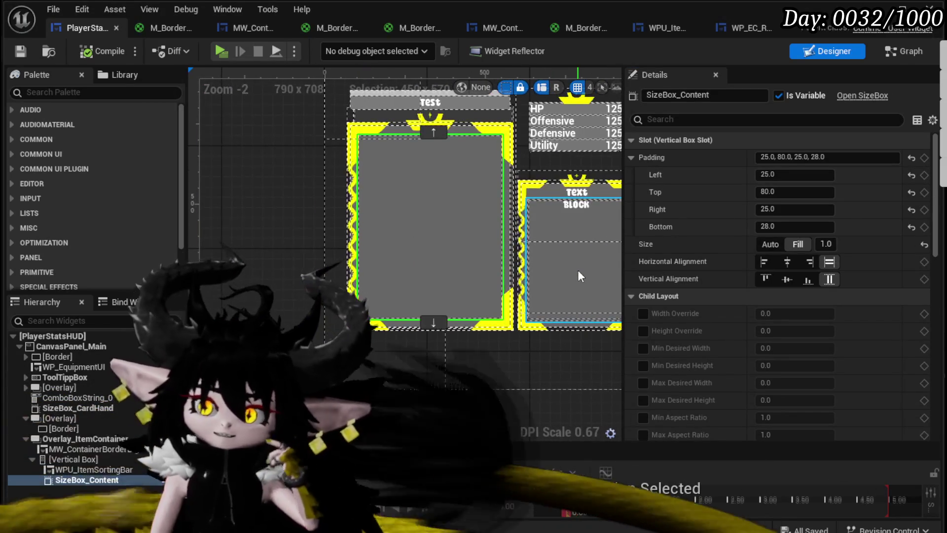
pyautogui.scroll(-2, 321, 346)
pyautogui.moveTo(342, 298); pyautogui.dragTo(401, 286)
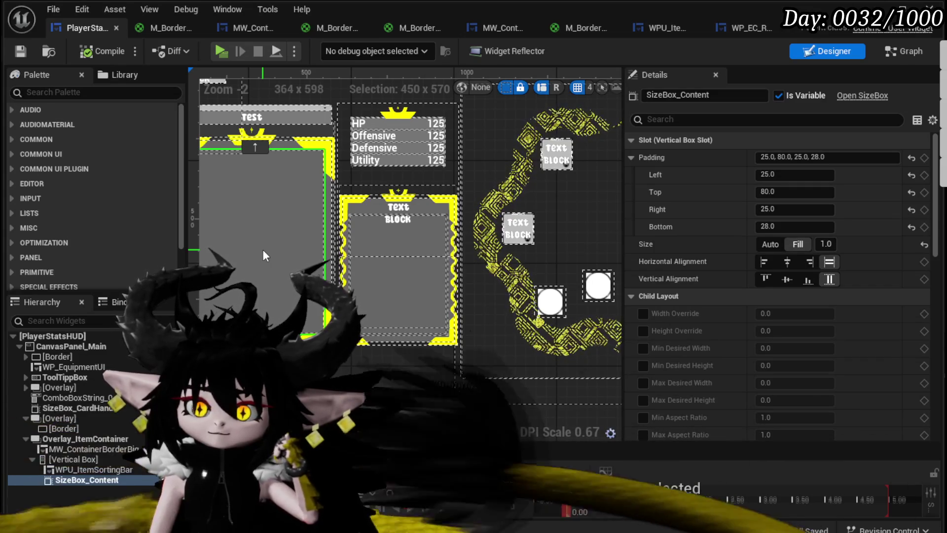
pyautogui.scroll(-1, 263, 250)
pyautogui.moveTo(263, 249); pyautogui.dragTo(366, 265)
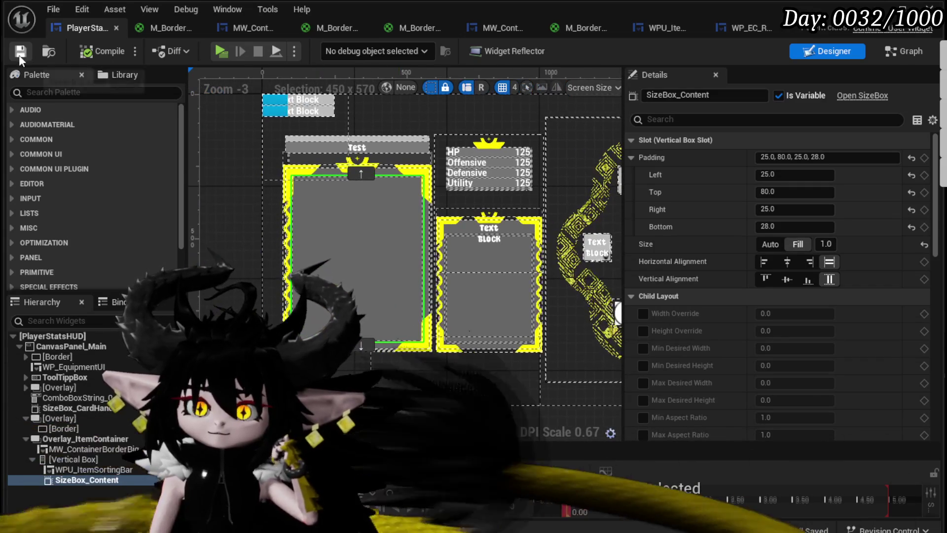
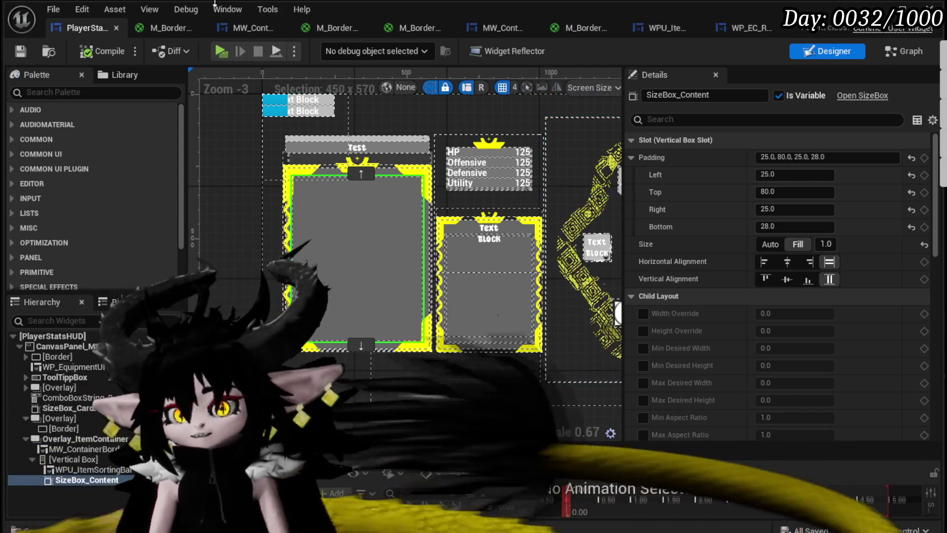
# Step: Add a trial WorldAlignedTexture node to the M_BorderCorner material graph
pyautogui.click(167, 26)
pyautogui.moveTo(388, 202); pyautogui.dragTo(539, 82)
pyautogui.rightClick(466, 321)
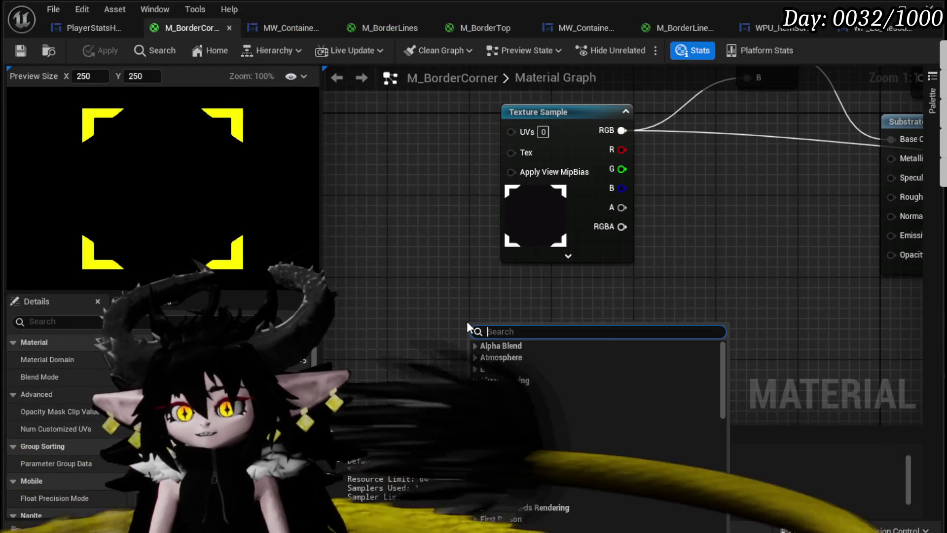
pyautogui.write('world')
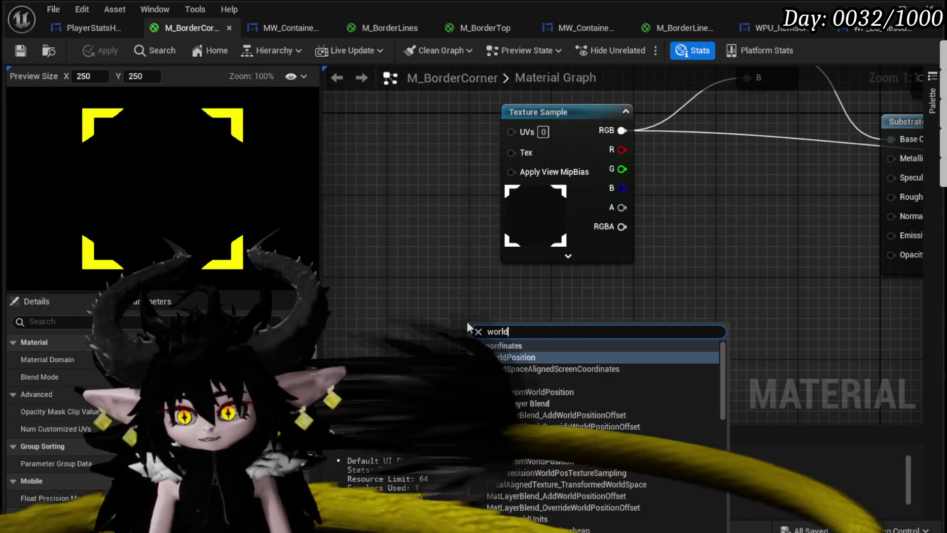
pyautogui.write(' aligne')
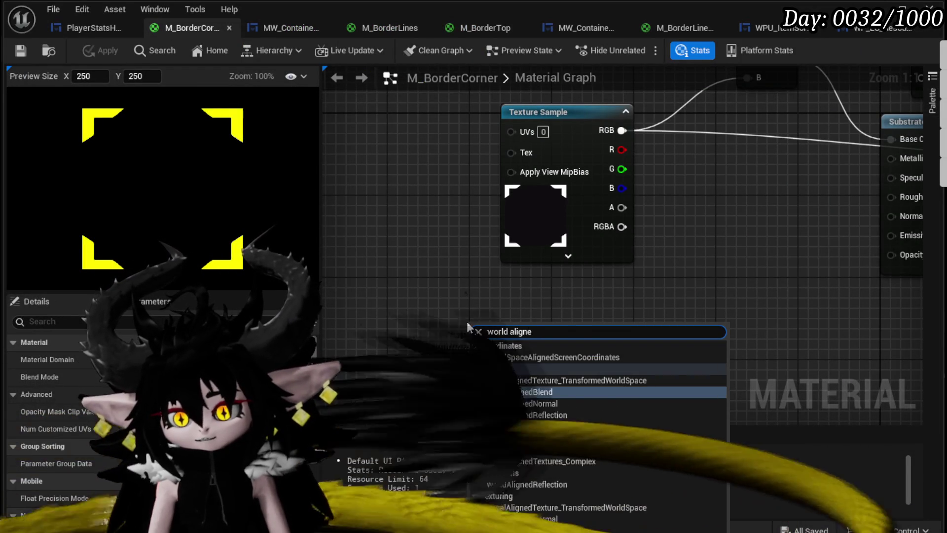
pyautogui.click(523, 427)
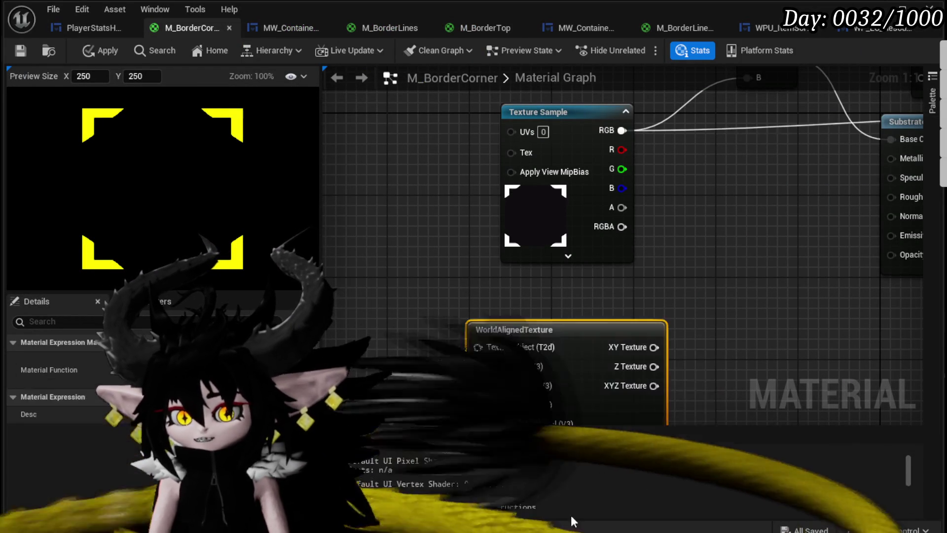
pyautogui.moveTo(688, 300); pyautogui.dragTo(676, 238)
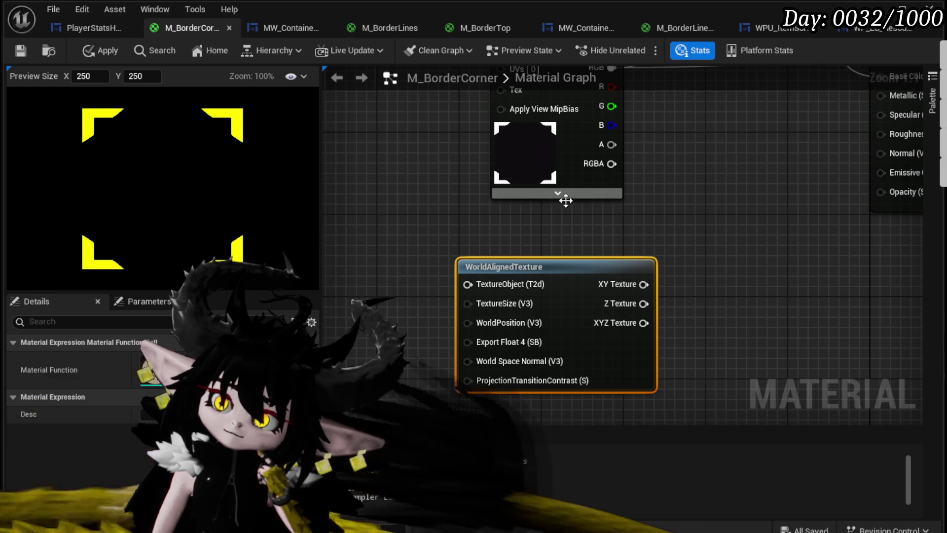
# Step: Delete the WorldAlignedTexture node, then apply and save M_BorderCorner and close the editor
pyautogui.press('Delete')
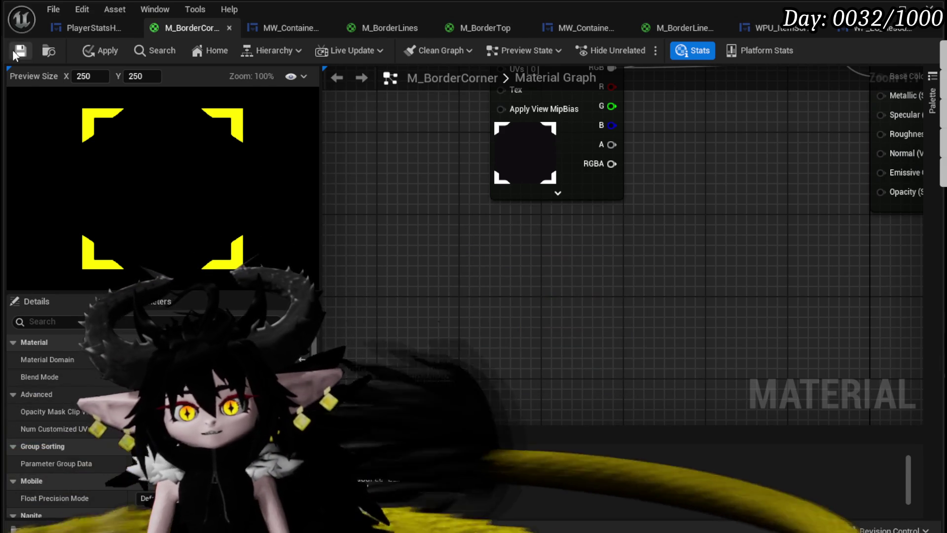
pyautogui.click(102, 51)
pyautogui.click(20, 50)
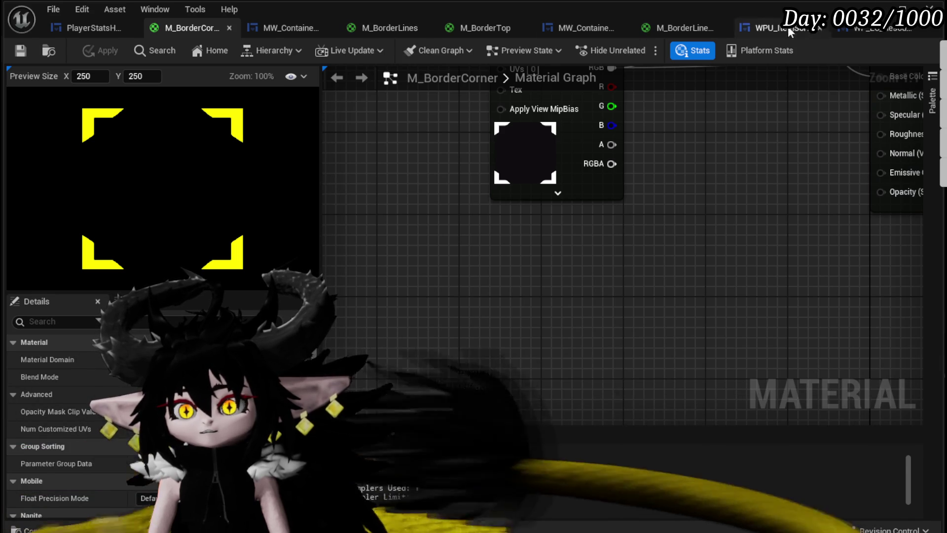
pyautogui.click(885, 8)
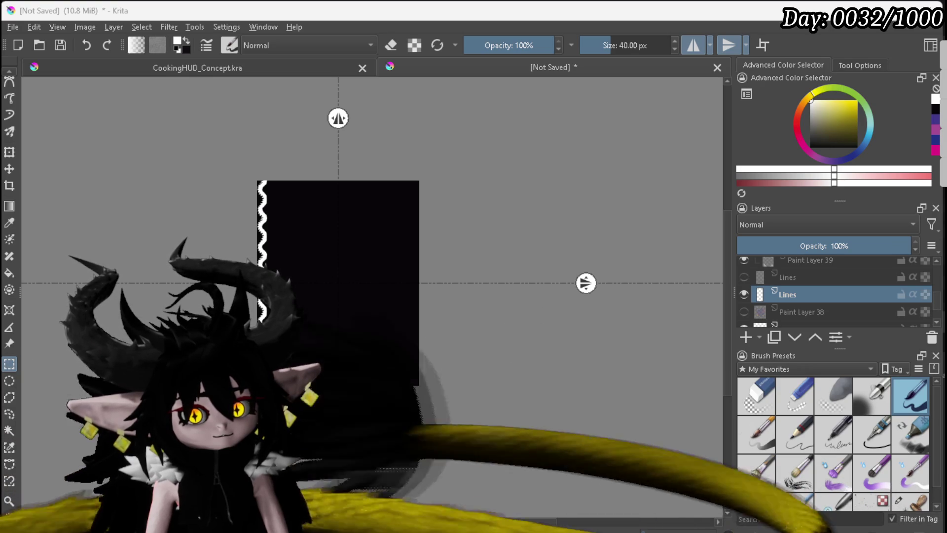
# Step: Create a new 1920×1080 Krita document
pyautogui.click(12, 26)
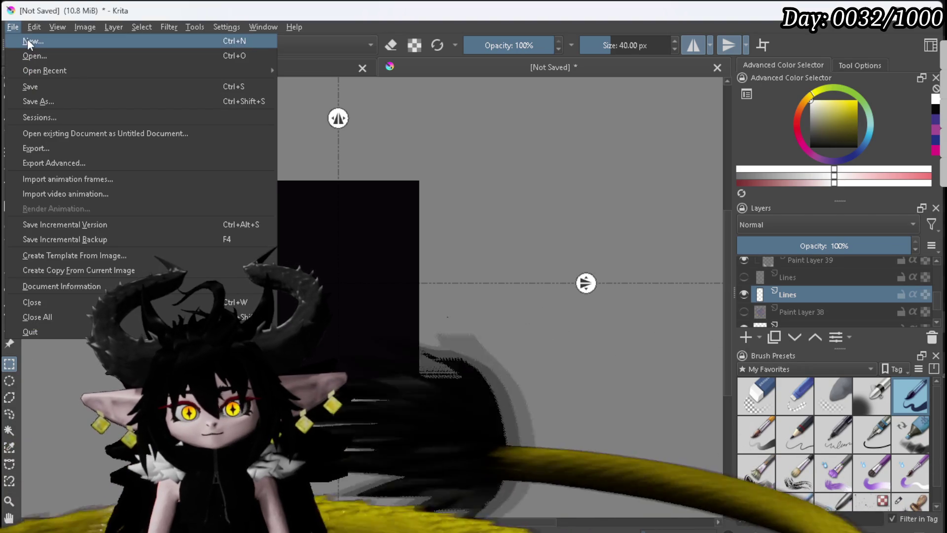
pyautogui.click(19, 43)
pyautogui.doubleClick(466, 197)
pyautogui.write('192')
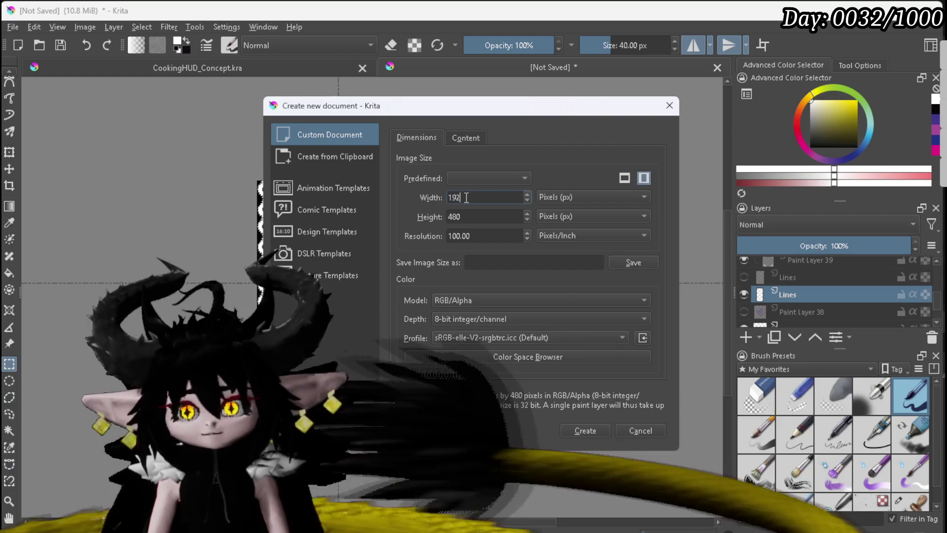
pyautogui.write('01080')
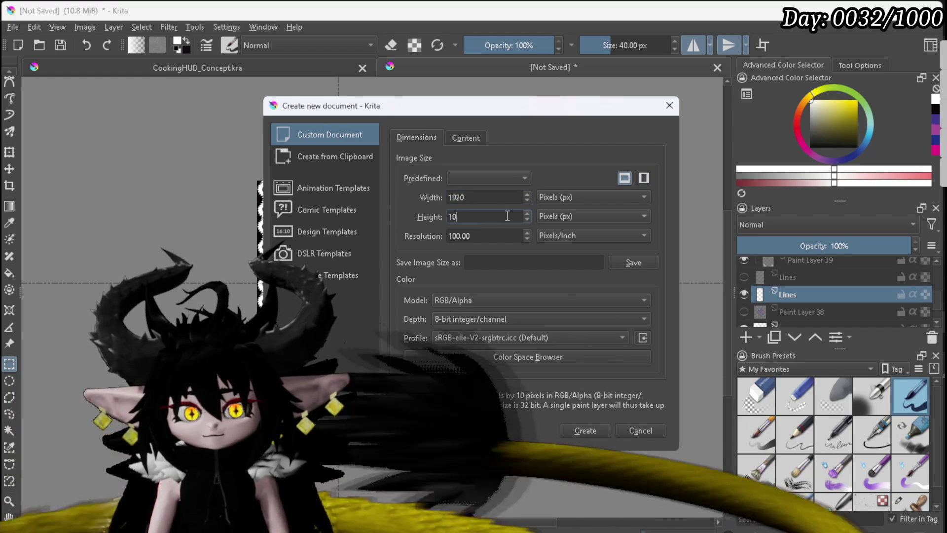
pyautogui.click(578, 436)
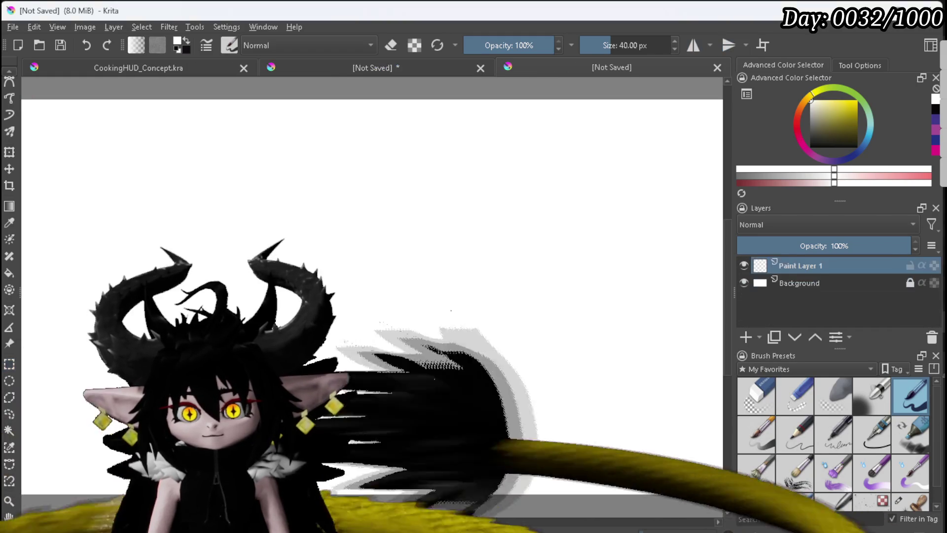
pyautogui.scroll(-4, 446, 362)
pyautogui.scroll(2, 440, 343)
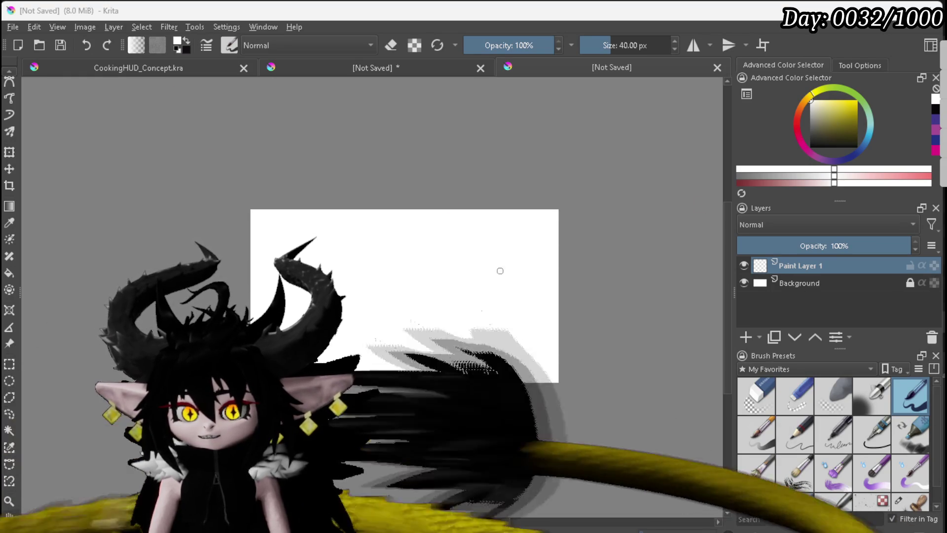
# Step: Fill the new canvas black, then select and show Paint Layer 38 in the sketch document
pyautogui.press('x')
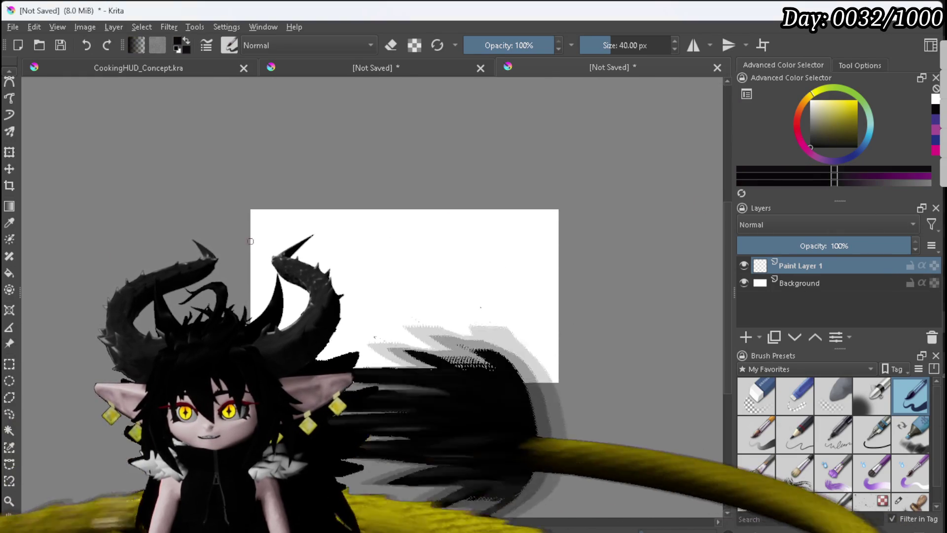
pyautogui.click(286, 287)
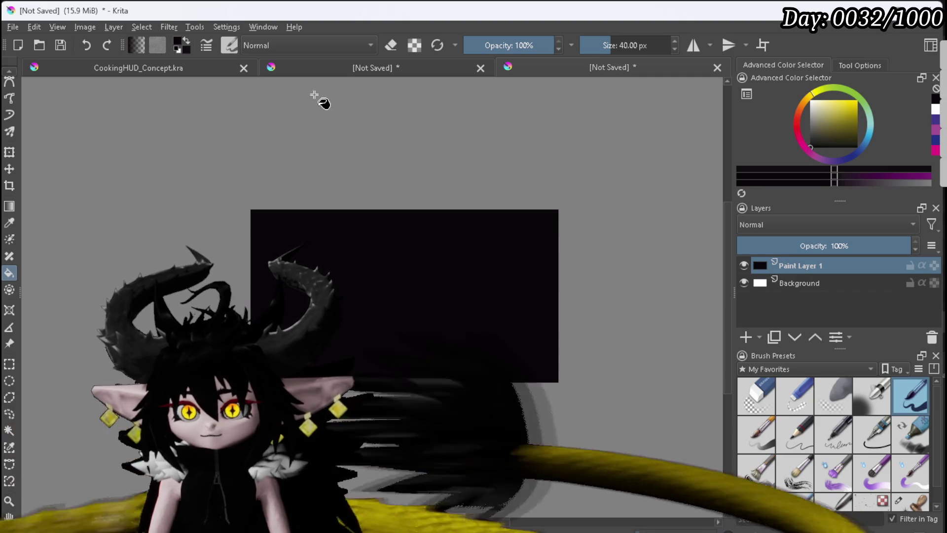
pyautogui.click(341, 69)
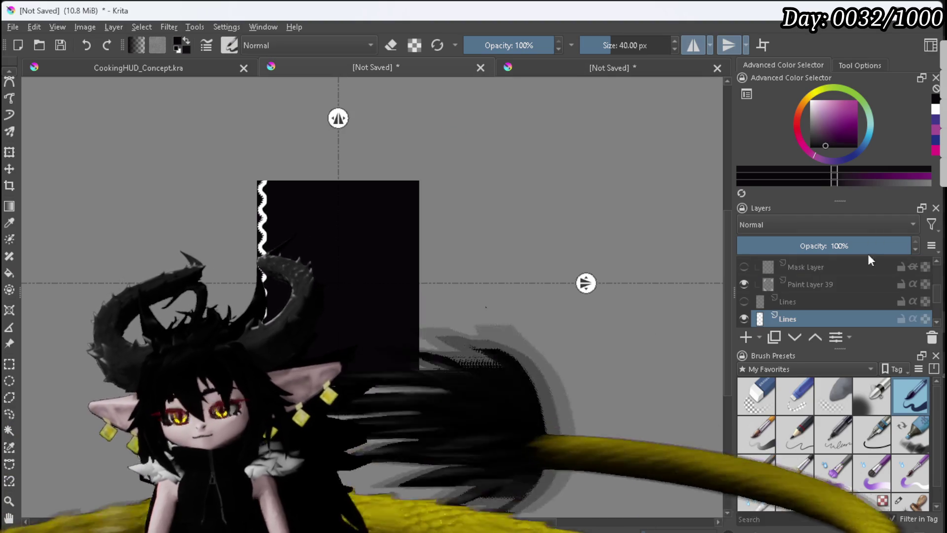
pyautogui.scroll(-3, 808, 280)
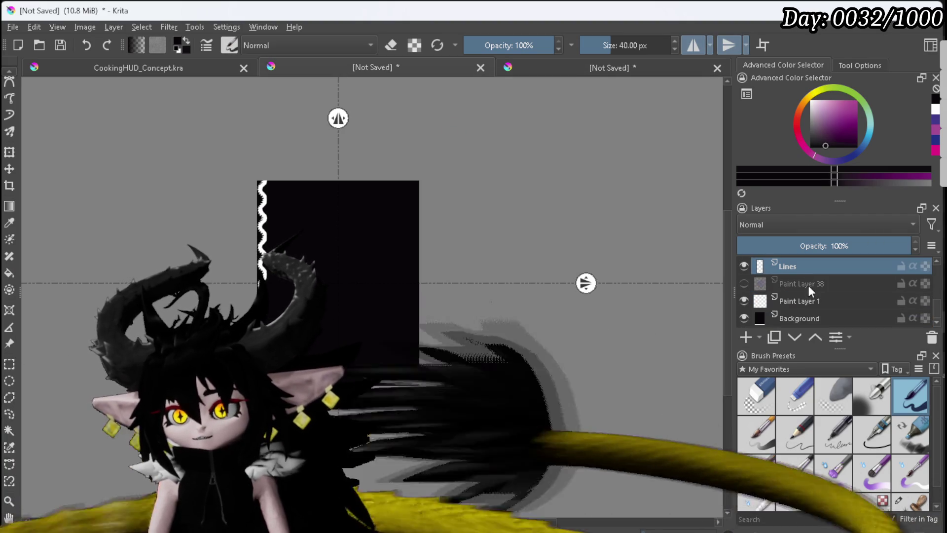
pyautogui.click(809, 285)
pyautogui.click(745, 284)
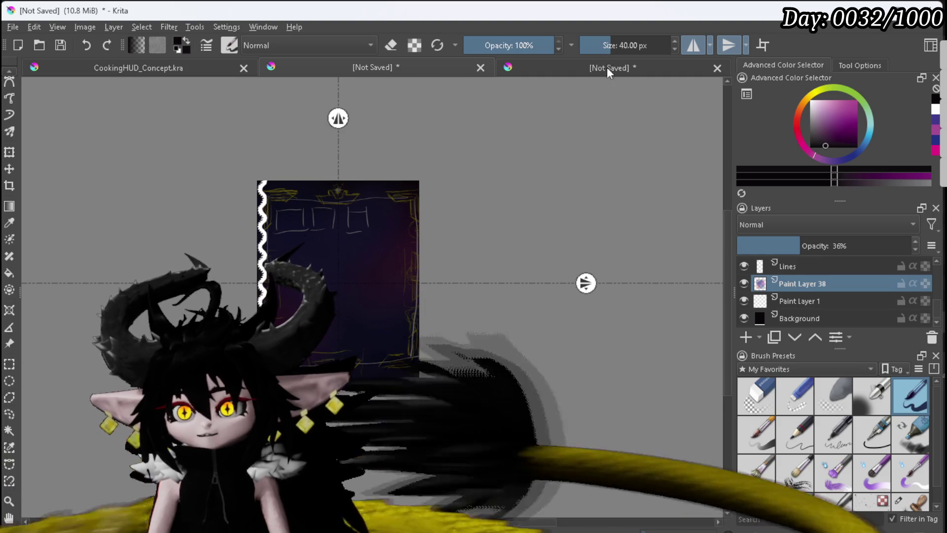
# Step: Copy Paint Layer 38 into the black canvas at 100% opacity and pick deep blue
pyautogui.click(607, 68)
pyautogui.moveTo(370, 211); pyautogui.dragTo(371, 212)
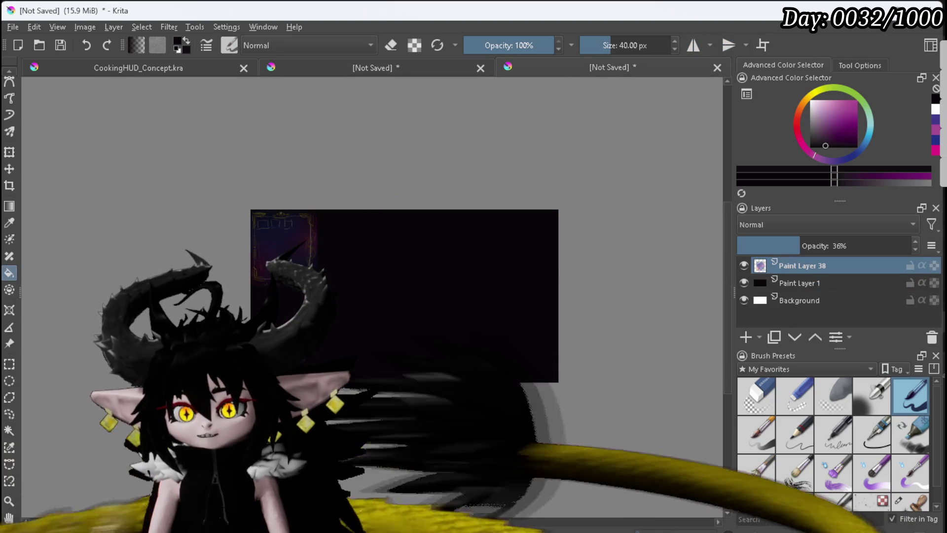
pyautogui.moveTo(802, 249); pyautogui.dragTo(912, 246)
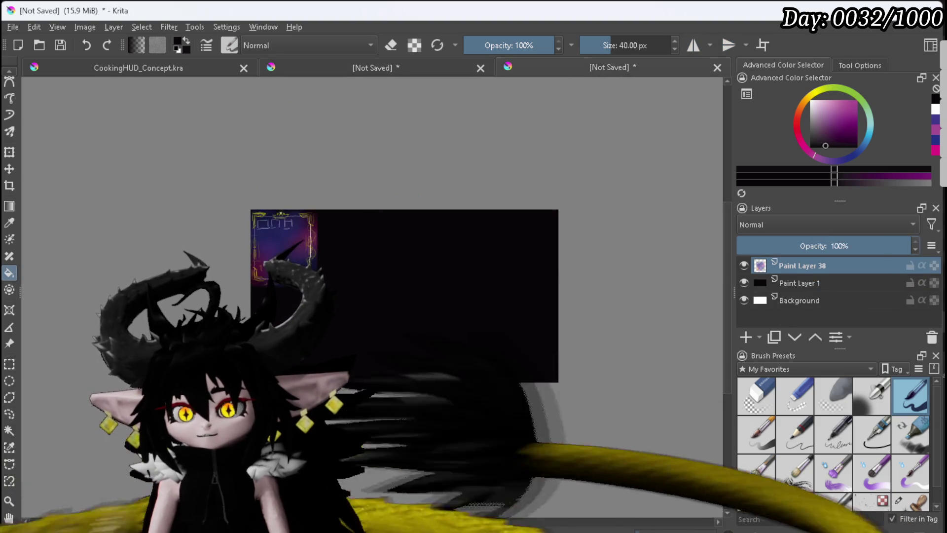
pyautogui.scroll(2, 387, 286)
pyautogui.scroll(-1, 302, 257)
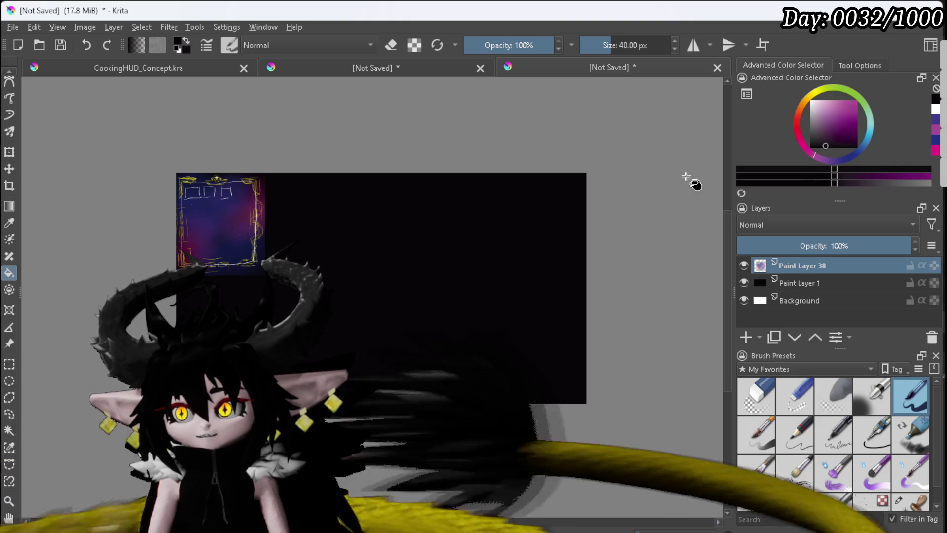
pyautogui.click(856, 153)
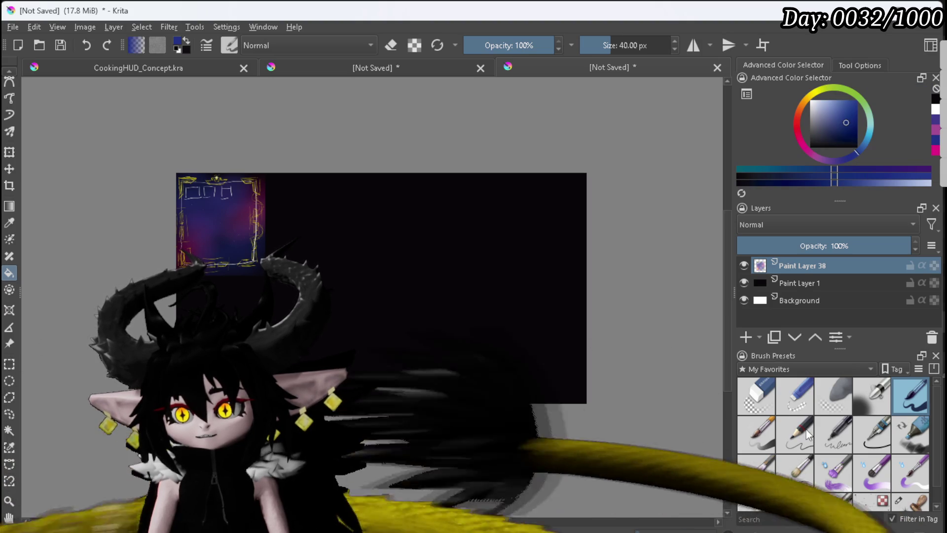
# Step: Try a large soft blue airbrush wash, undo it, and select Paint Layer 1
pyautogui.scroll(-1, 829, 460)
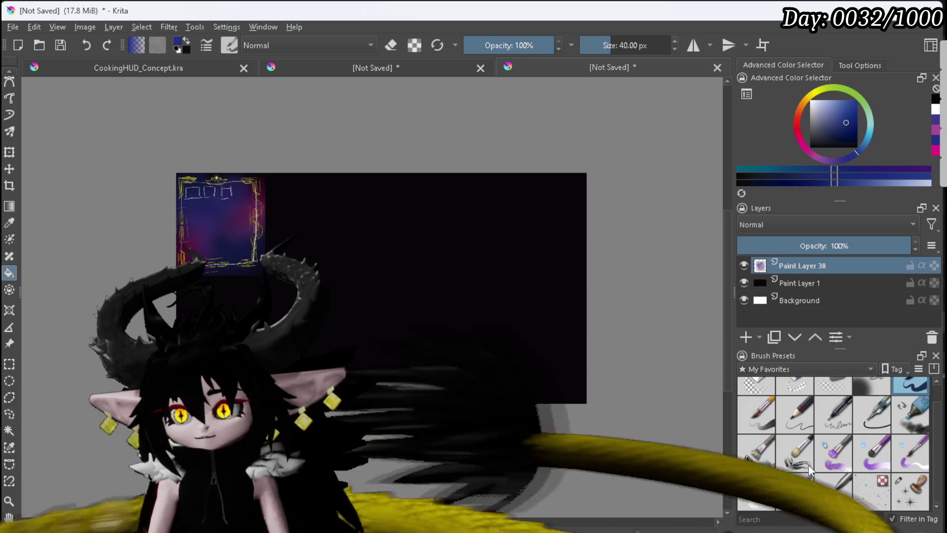
pyautogui.scroll(1, 913, 452)
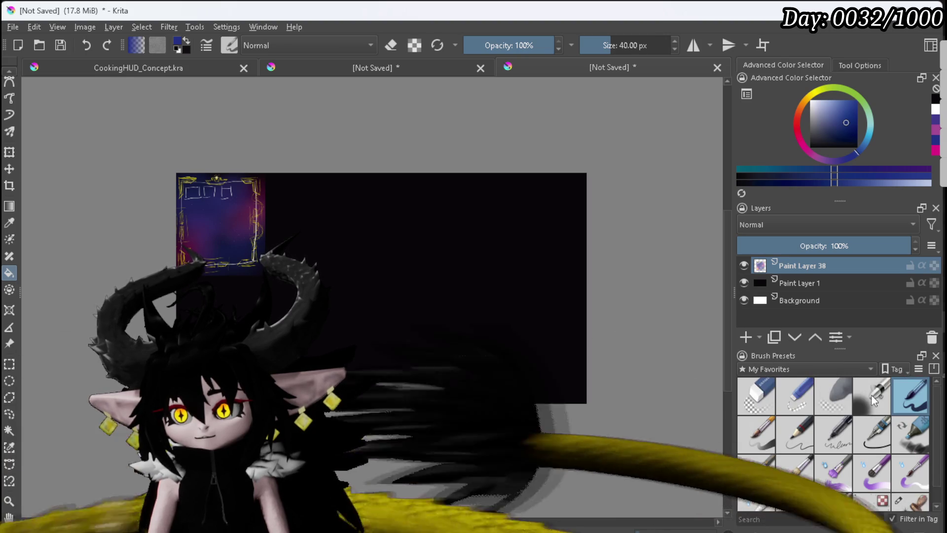
pyautogui.click(871, 395)
pyautogui.scroll(3, 16, 163)
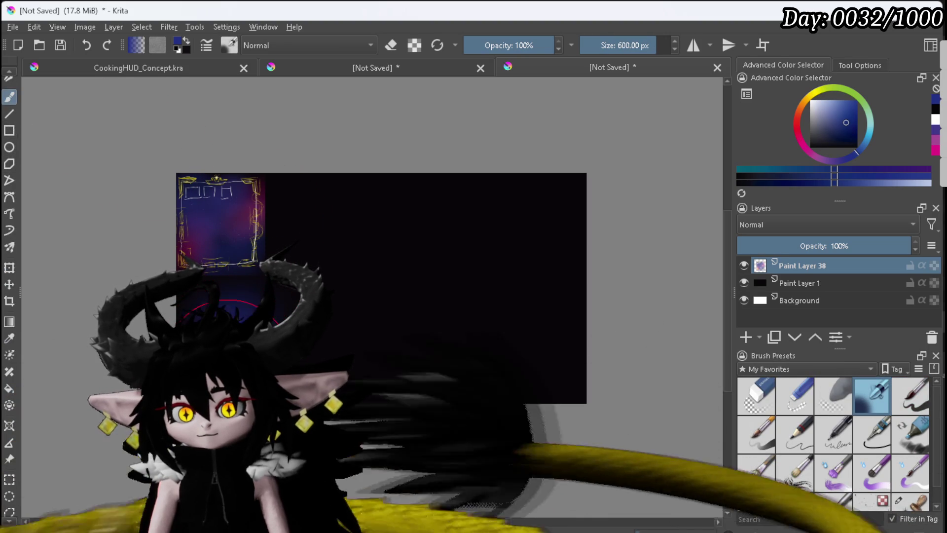
pyautogui.moveTo(345, 340)
pyautogui.mouseDown()
pyautogui.moveTo(520, 347)
pyautogui.moveTo(524, 169)
pyautogui.moveTo(638, 180)
pyautogui.moveTo(540, 232)
pyautogui.moveTo(496, 399)
pyautogui.moveTo(624, 201)
pyautogui.mouseUp()
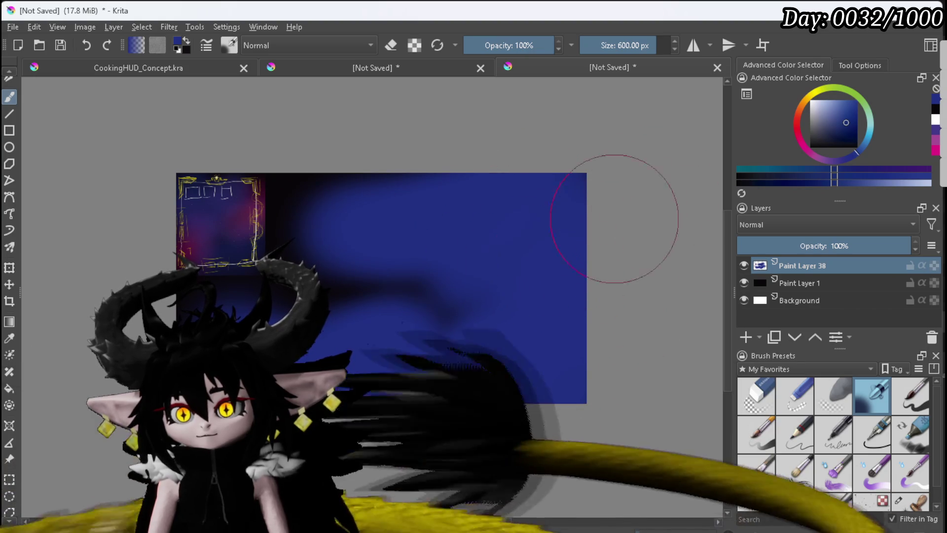
pyautogui.moveTo(236, 276)
pyautogui.mouseDown()
pyautogui.moveTo(180, 212)
pyautogui.moveTo(450, 296)
pyautogui.mouseUp()
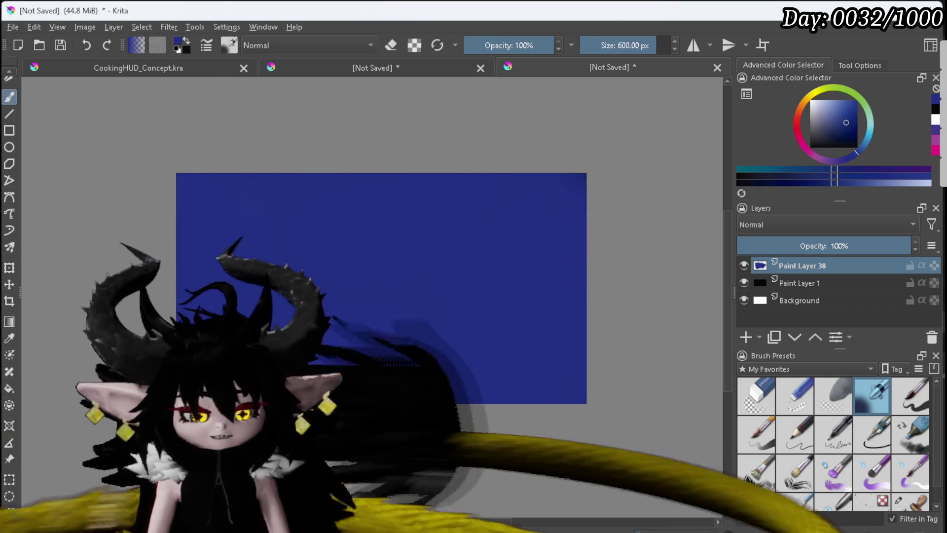
pyautogui.hotkey('ctrl', 'z')
pyautogui.hotkey('ctrl', 'z')
pyautogui.hotkey('ctrl', 'z')
pyautogui.hotkey('ctrl', 'z')
pyautogui.hotkey('ctrl', 'z')
pyautogui.hotkey('ctrl', 'z')
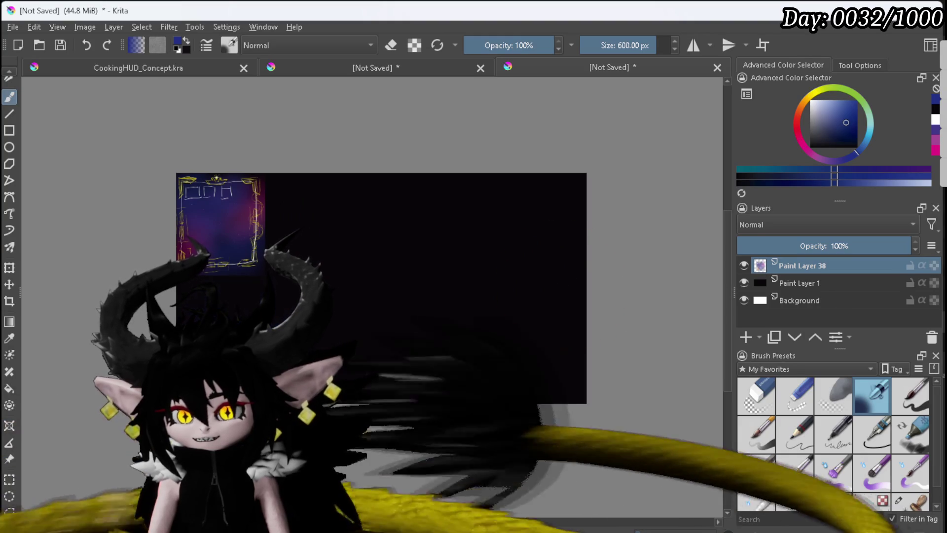
pyautogui.click(810, 289)
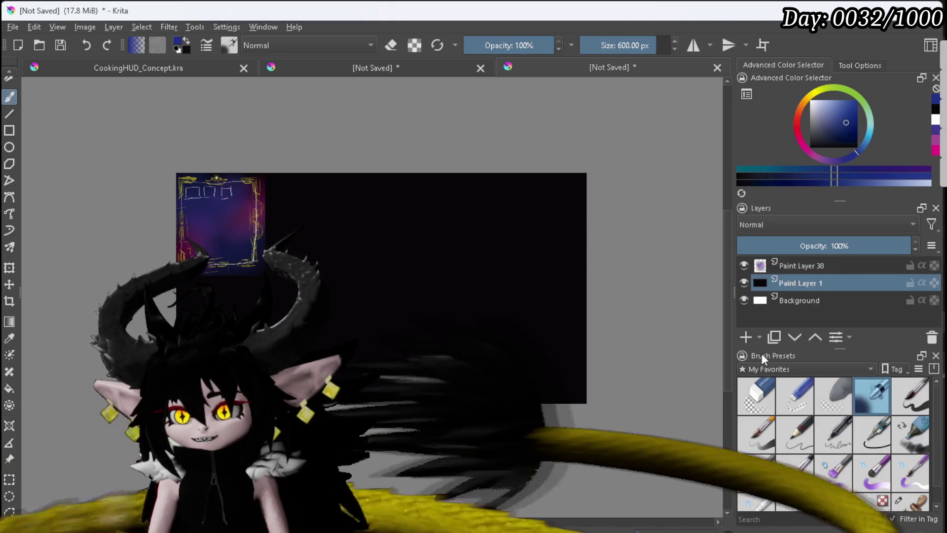
# Step: Add a new layer, wash it dark blue, and dab a magenta band across the top
pyautogui.click(745, 337)
pyautogui.moveTo(149, 205)
pyautogui.mouseDown()
pyautogui.moveTo(434, 184)
pyautogui.moveTo(170, 206)
pyautogui.moveTo(552, 244)
pyautogui.moveTo(539, 286)
pyautogui.moveTo(560, 338)
pyautogui.moveTo(575, 190)
pyautogui.moveTo(424, 315)
pyautogui.moveTo(414, 355)
pyautogui.moveTo(387, 385)
pyautogui.mouseUp()
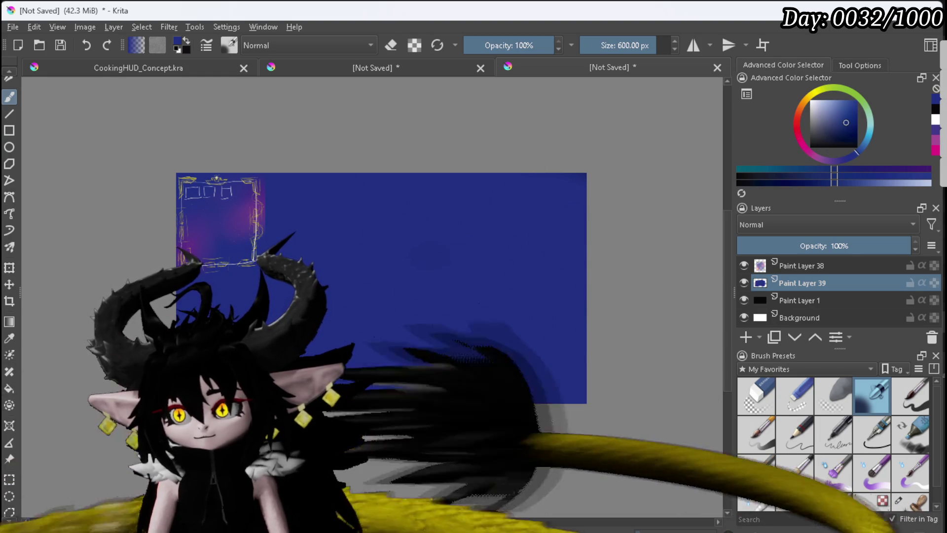
pyautogui.click(936, 143)
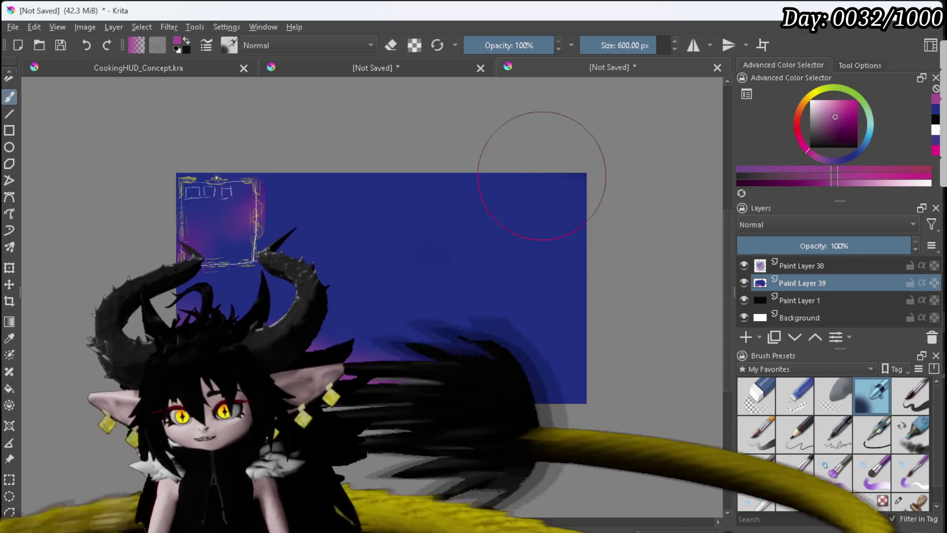
pyautogui.click(548, 190)
pyautogui.click(390, 160)
pyautogui.moveTo(389, 160); pyautogui.dragTo(523, 158)
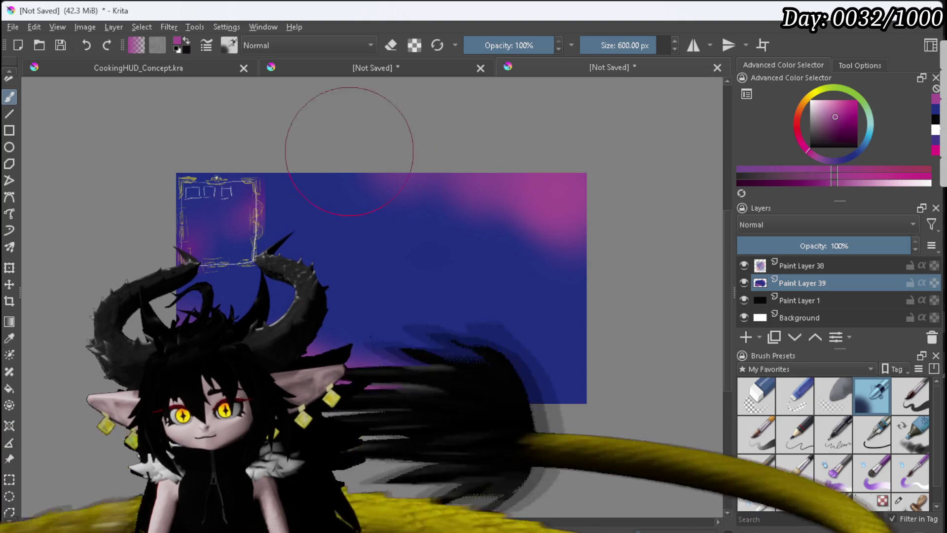
# Step: Paint bright magenta glows on the lower middle, touching up edges with dark blue
pyautogui.click(936, 149)
pyautogui.moveTo(354, 439)
pyautogui.mouseDown()
pyautogui.moveTo(399, 366)
pyautogui.moveTo(434, 348)
pyautogui.moveTo(370, 346)
pyautogui.mouseUp()
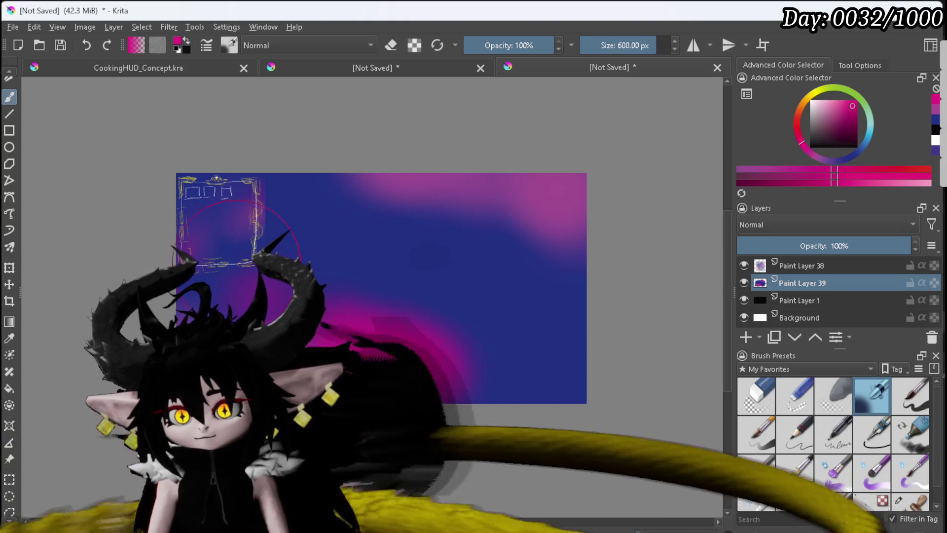
pyautogui.click(936, 120)
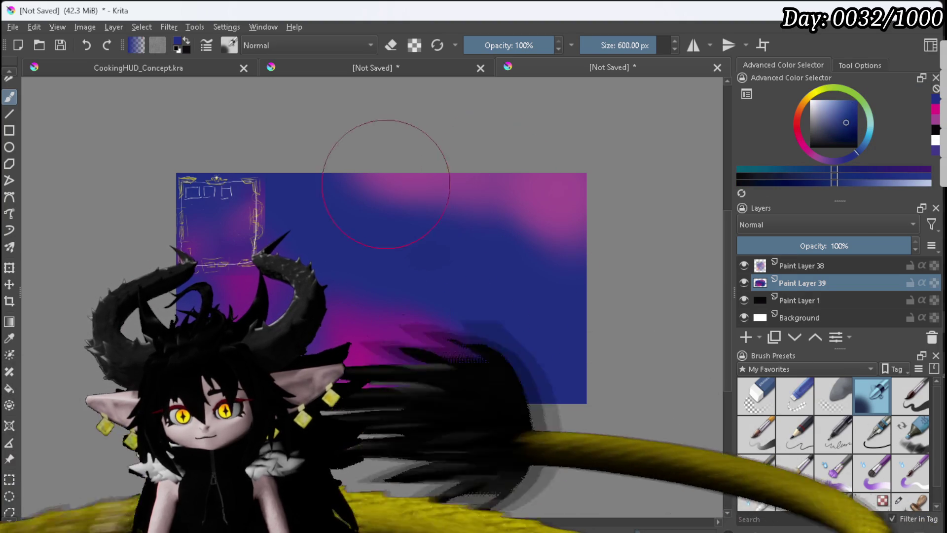
pyautogui.moveTo(482, 190)
pyautogui.mouseDown()
pyautogui.moveTo(561, 237)
pyautogui.moveTo(503, 190)
pyautogui.mouseUp()
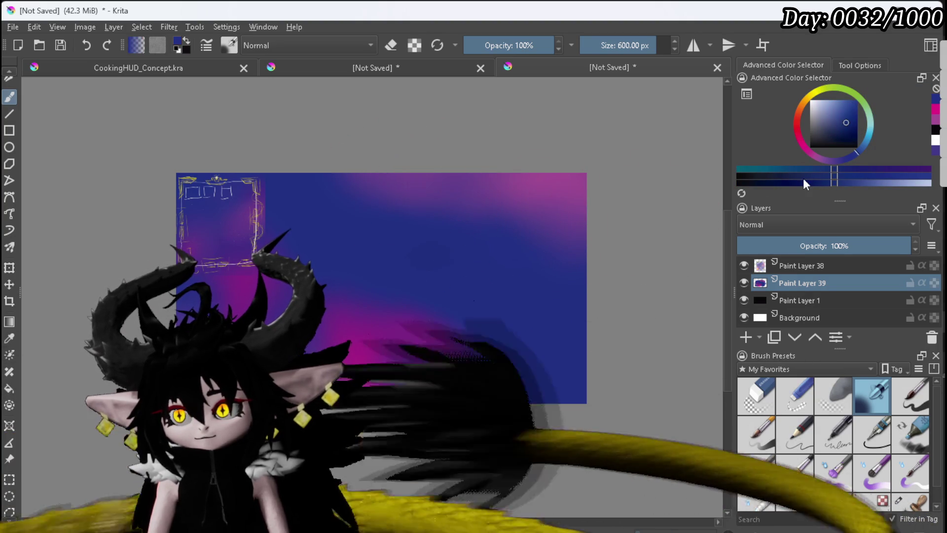
pyautogui.keyDown('ctrl'); pyautogui.click(281, 350); pyautogui.keyUp('ctrl')
pyautogui.moveTo(427, 391); pyautogui.dragTo(479, 281)
pyautogui.click(935, 148)
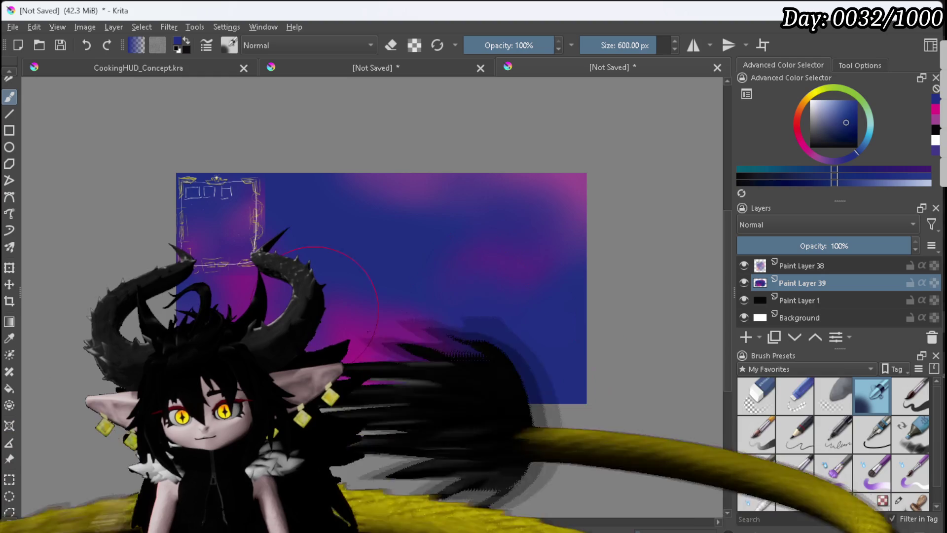
pyautogui.click(935, 128)
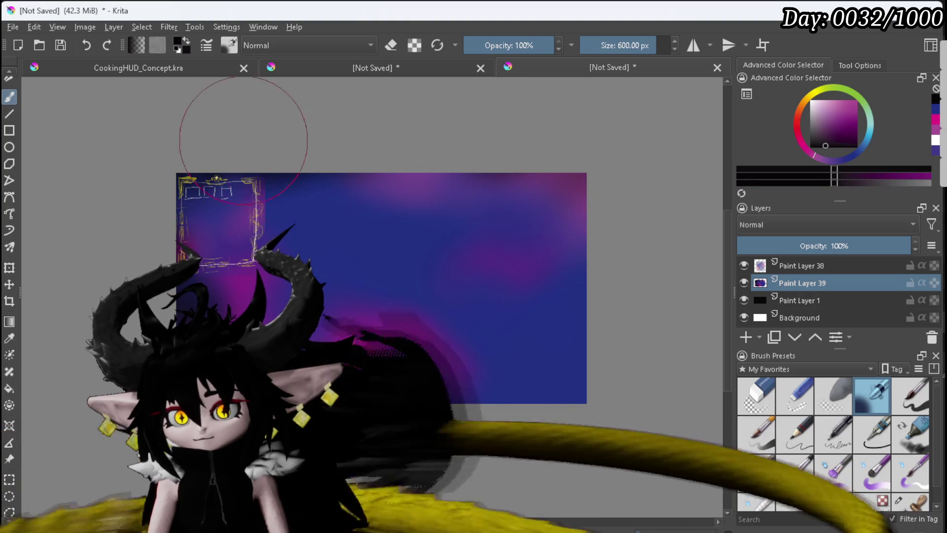
# Step: Darken the nebula edges and blend purple, magenta and blue bands across the sky
pyautogui.moveTo(321, 190); pyautogui.dragTo(352, 196)
pyautogui.moveTo(592, 346)
pyautogui.mouseDown()
pyautogui.moveTo(621, 424)
pyautogui.moveTo(572, 360)
pyautogui.moveTo(618, 335)
pyautogui.mouseUp()
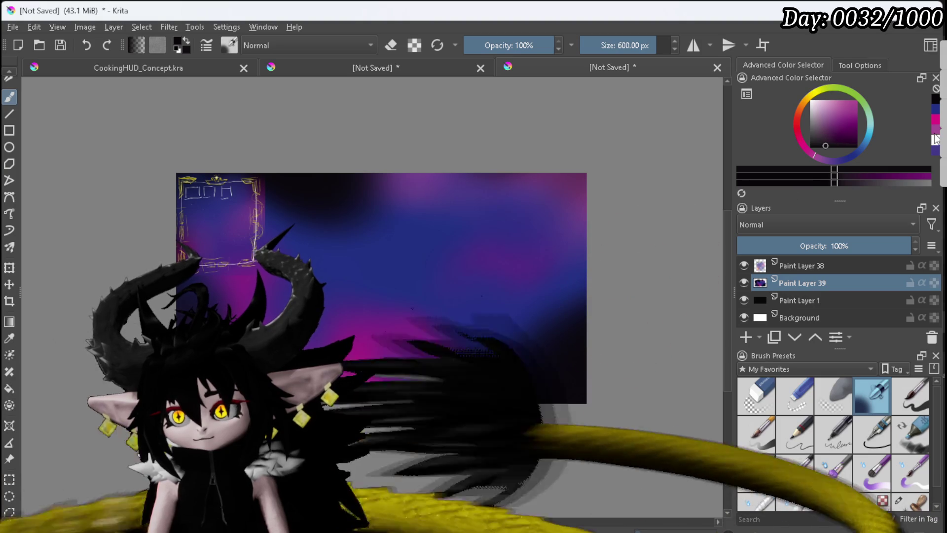
pyautogui.click(937, 138)
pyautogui.moveTo(538, 380)
pyautogui.mouseDown()
pyautogui.moveTo(568, 355)
pyautogui.moveTo(578, 321)
pyautogui.moveTo(475, 380)
pyautogui.mouseUp()
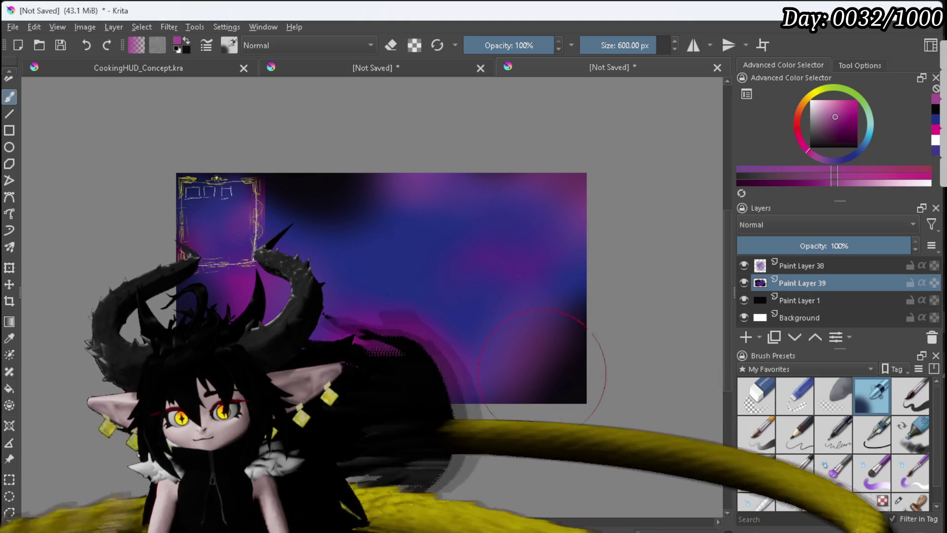
pyautogui.click(936, 129)
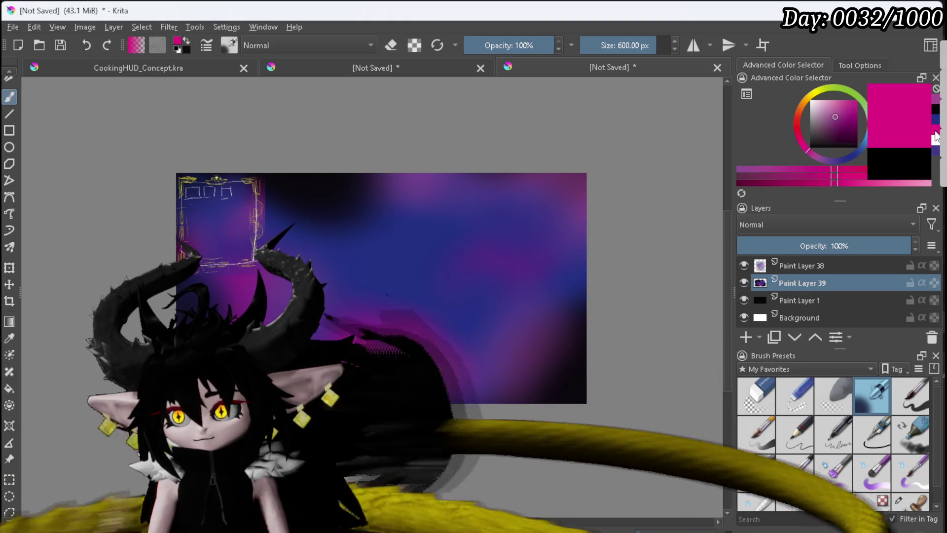
pyautogui.moveTo(286, 266)
pyautogui.mouseDown()
pyautogui.moveTo(375, 287)
pyautogui.moveTo(425, 340)
pyautogui.mouseUp()
pyautogui.moveTo(407, 324); pyautogui.dragTo(356, 334)
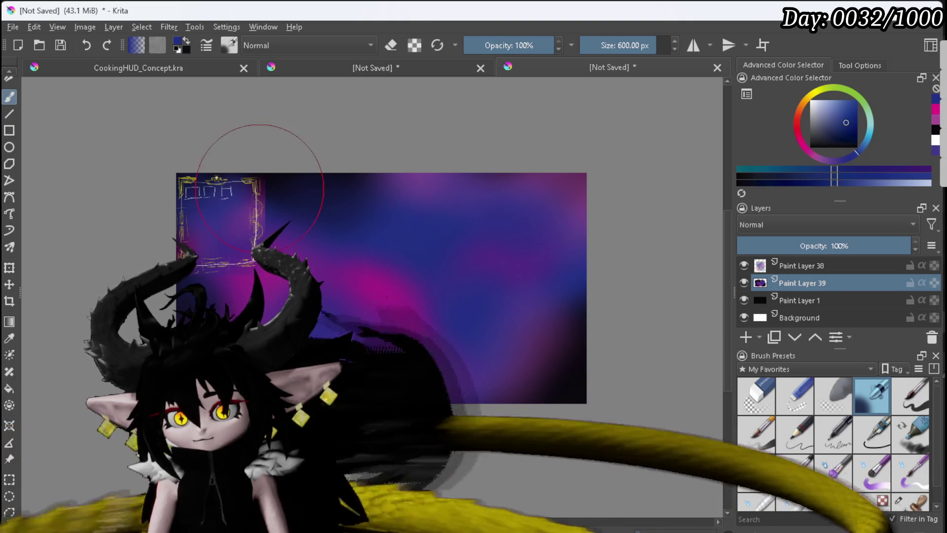
pyautogui.moveTo(554, 375); pyautogui.dragTo(521, 375)
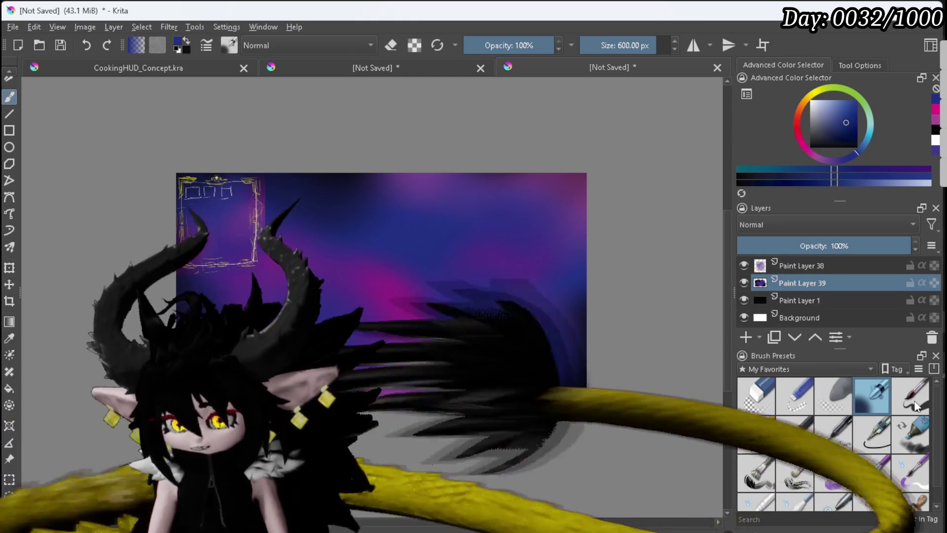
# Step: Scatter tiny white stars across the upper-left, middle and upper-right sky
pyautogui.scroll(-1, 912, 424)
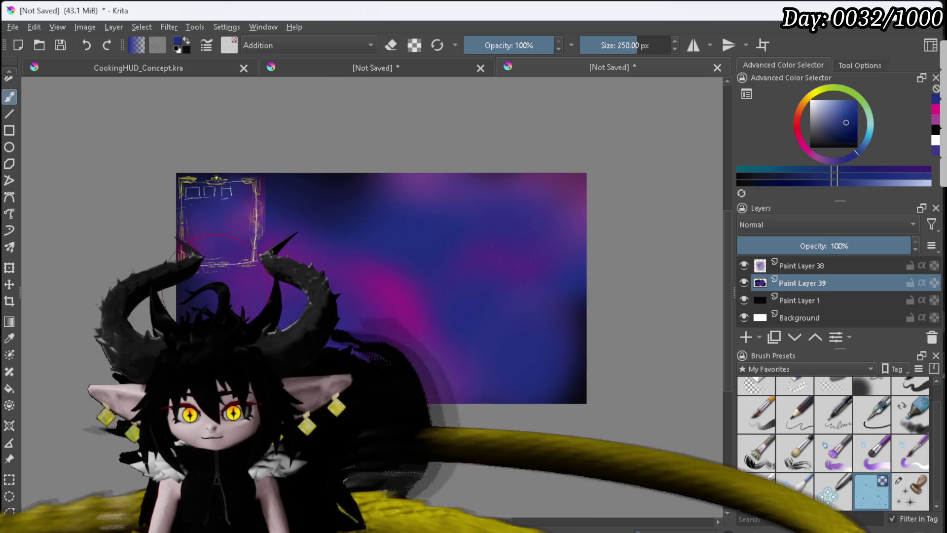
pyautogui.scroll(6, 217, 269)
pyautogui.scroll(-6, 253, 290)
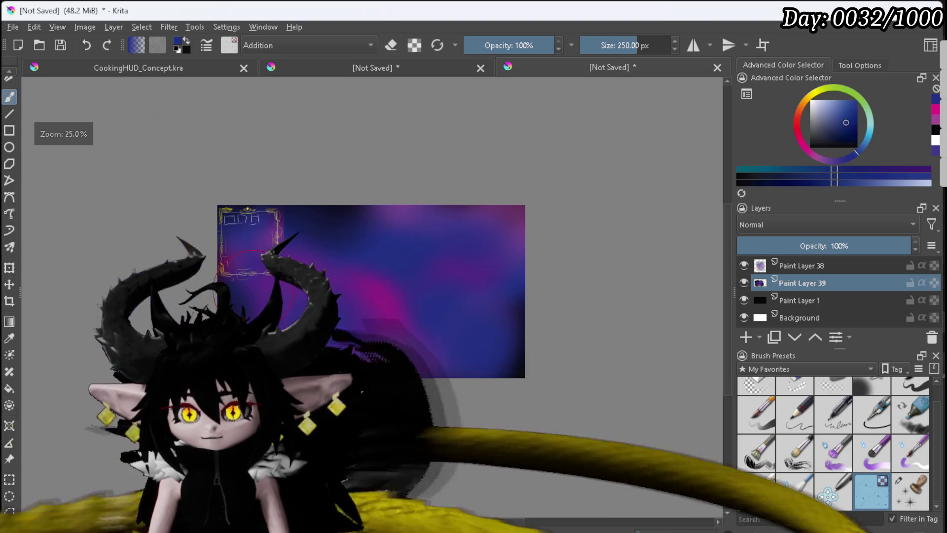
pyautogui.scroll(4, 537, 210)
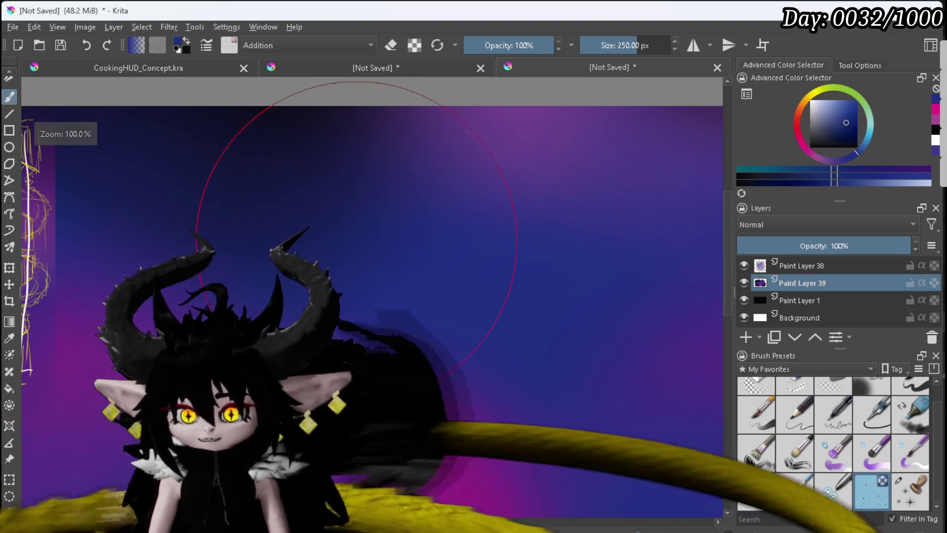
pyautogui.click(936, 141)
pyautogui.scroll(-4, 476, 212)
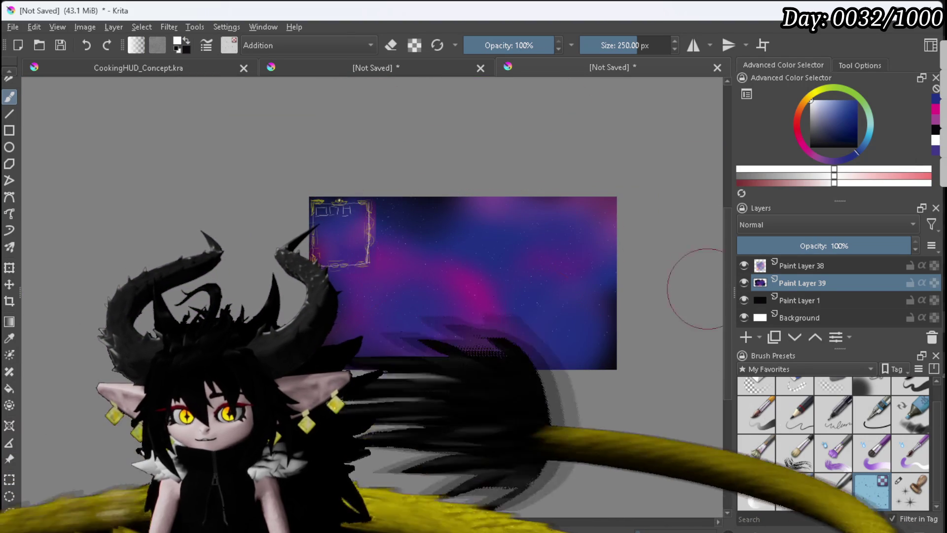
pyautogui.scroll(4, 493, 355)
pyautogui.scroll(-3, 316, 346)
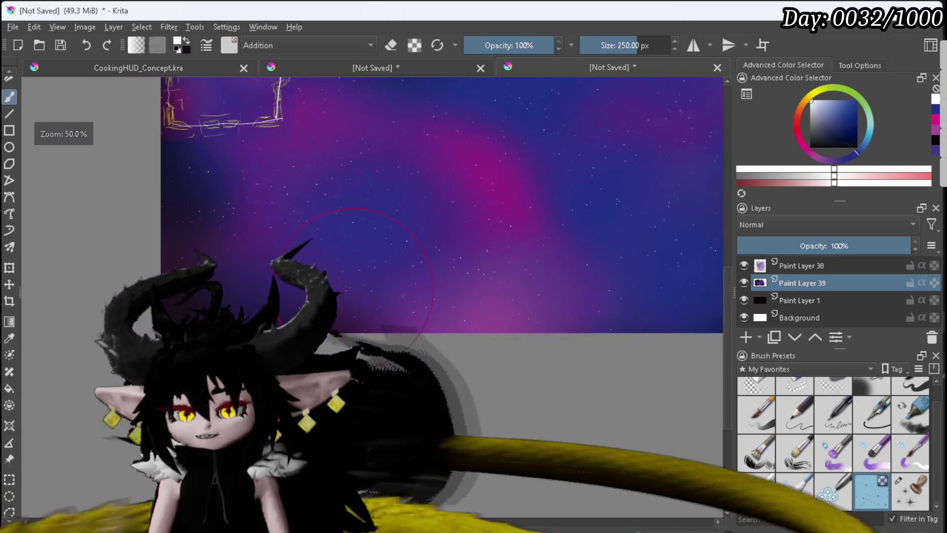
pyautogui.scroll(3, 291, 353)
pyautogui.scroll(-2, 291, 350)
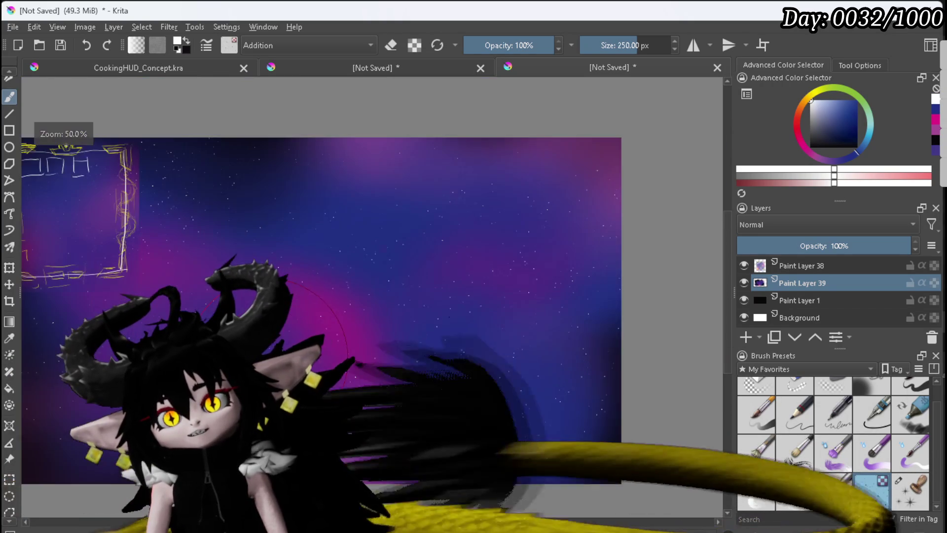
pyautogui.scroll(1, 296, 320)
pyautogui.scroll(-1, 306, 302)
pyautogui.moveTo(303, 305); pyautogui.dragTo(355, 313)
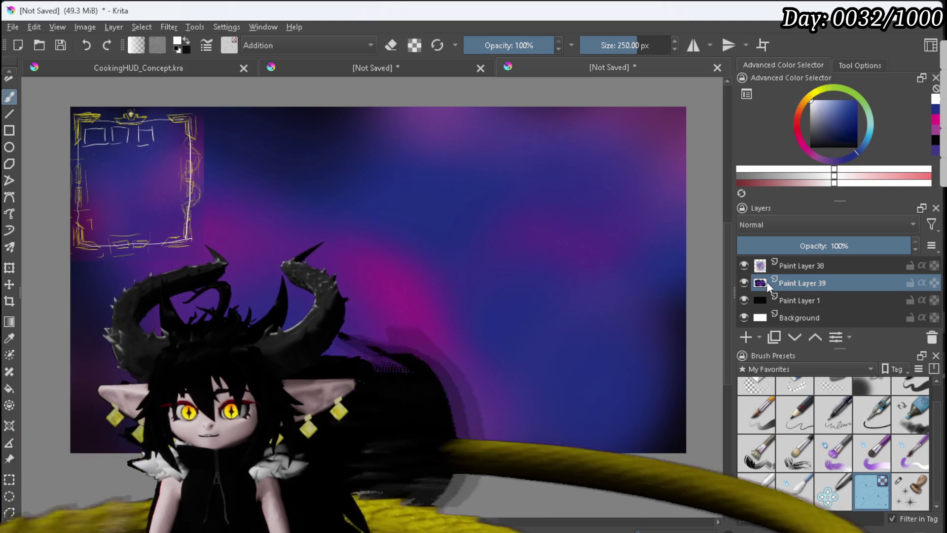
pyautogui.moveTo(335, 211)
pyautogui.mouseDown()
pyautogui.moveTo(275, 74)
pyautogui.moveTo(109, 184)
pyautogui.mouseUp()
pyautogui.moveTo(562, 370); pyautogui.dragTo(450, 329)
pyautogui.moveTo(585, 161)
pyautogui.mouseDown()
pyautogui.moveTo(577, 138)
pyautogui.moveTo(391, 143)
pyautogui.mouseUp()
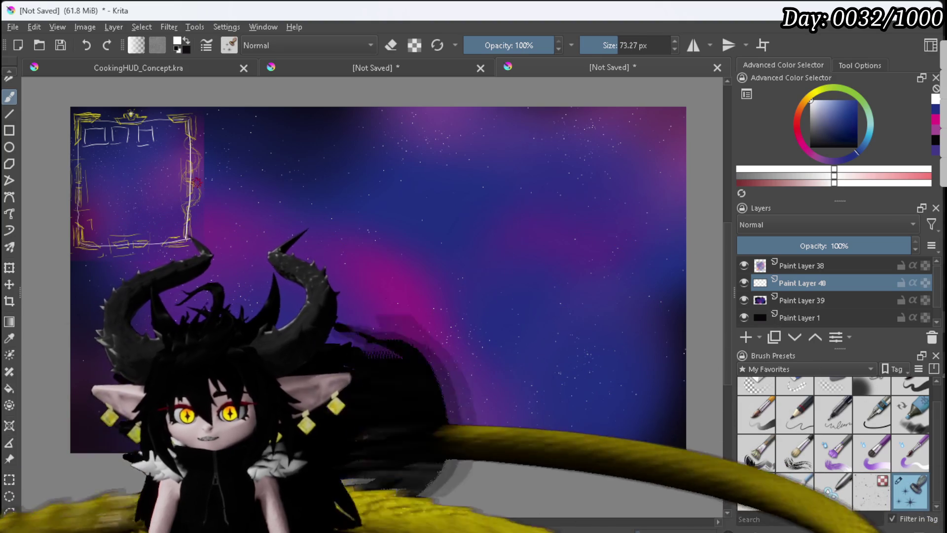
# Step: Stamp two larger white sparkle stars and hide the gold frame sketch layer
pyautogui.click(432, 192)
pyautogui.click(621, 340)
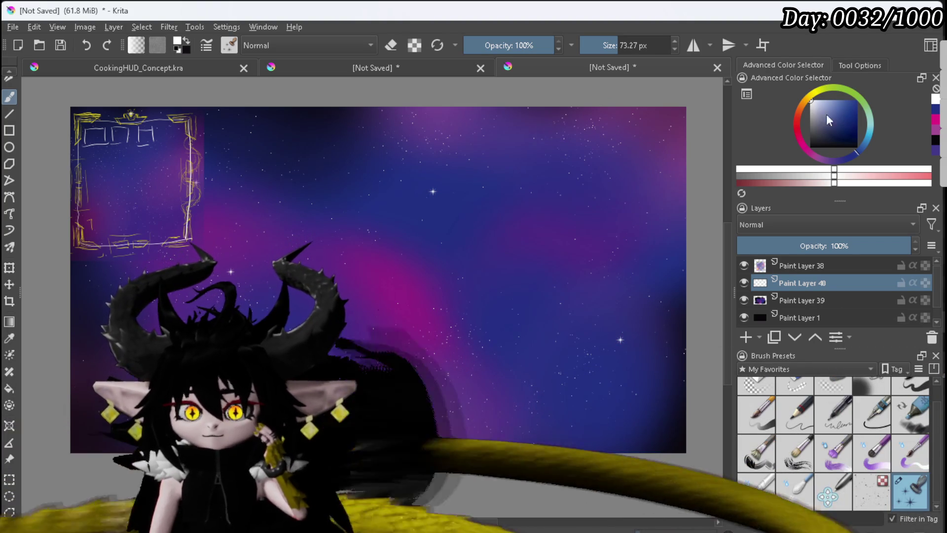
pyautogui.scroll(-2, 617, 151)
pyautogui.scroll(3, 616, 152)
pyautogui.scroll(-1, 617, 151)
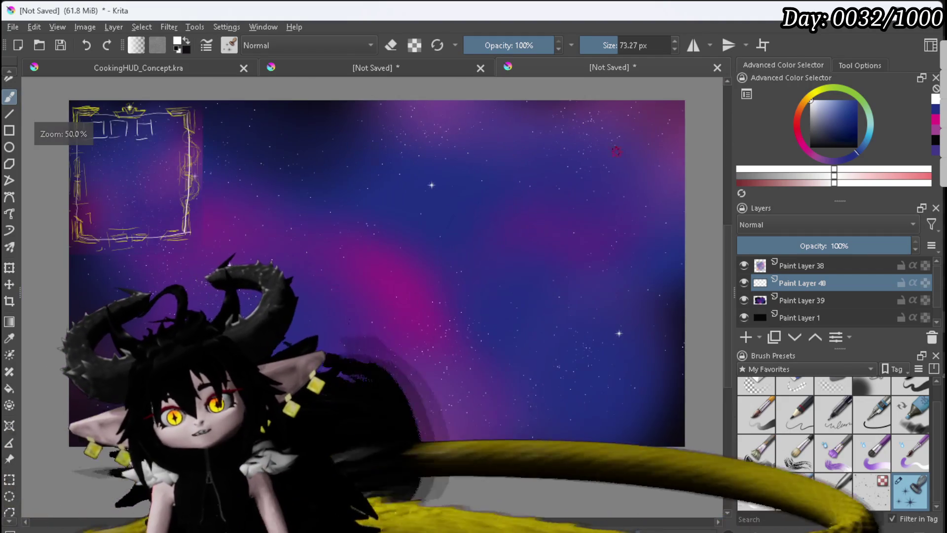
pyautogui.click(744, 265)
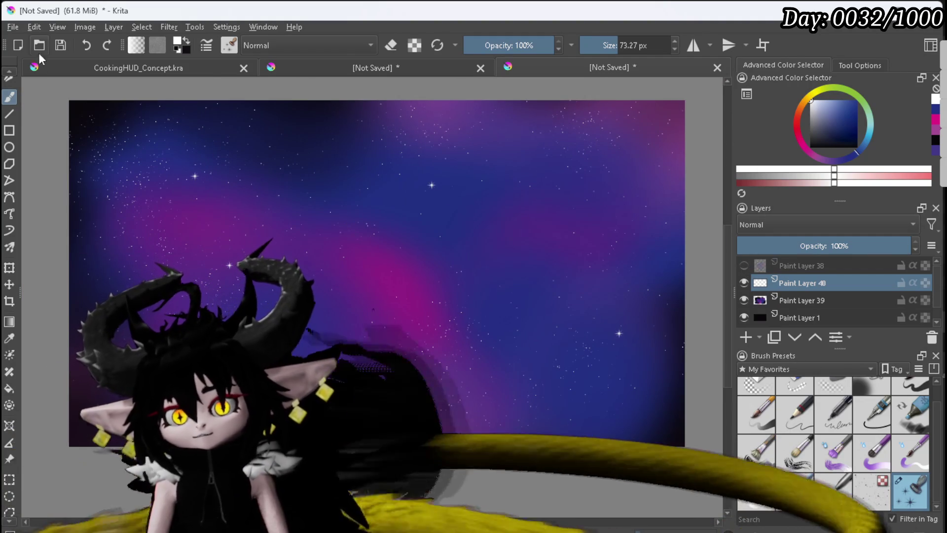
# Step: Export the nebula image as a PNG with the default PNG options
pyautogui.click(13, 27)
pyautogui.click(42, 149)
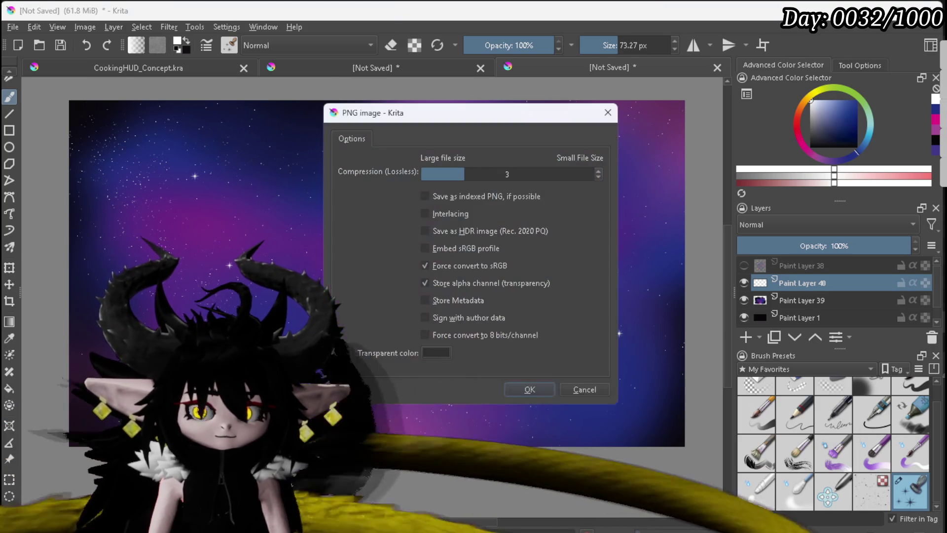
pyautogui.click(529, 393)
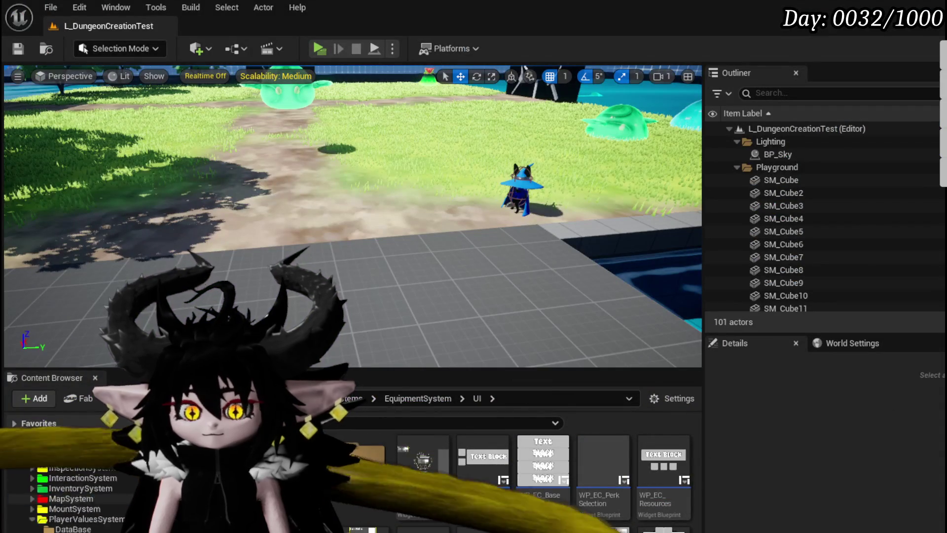
pyautogui.scroll(-10, 126, 507)
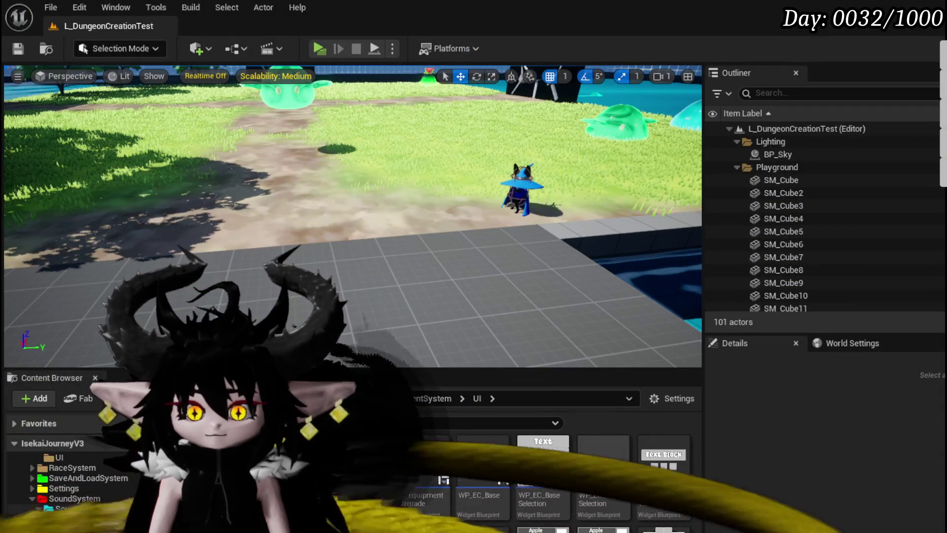
# Step: Open the UniversalWidgets Border folder and save the SpaceScreenBackground texture
pyautogui.scroll(10, 126, 507)
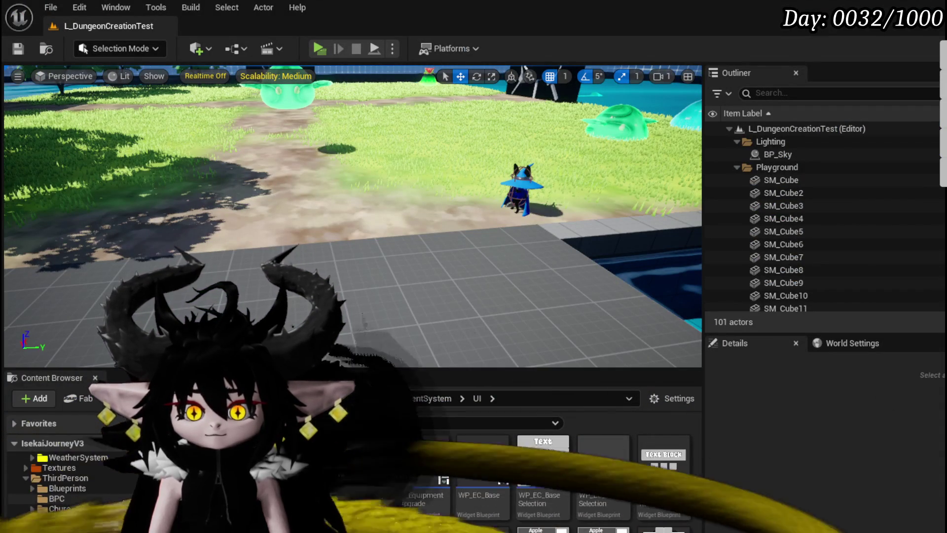
pyautogui.scroll(5, 90, 491)
pyautogui.scroll(-5, 79, 509)
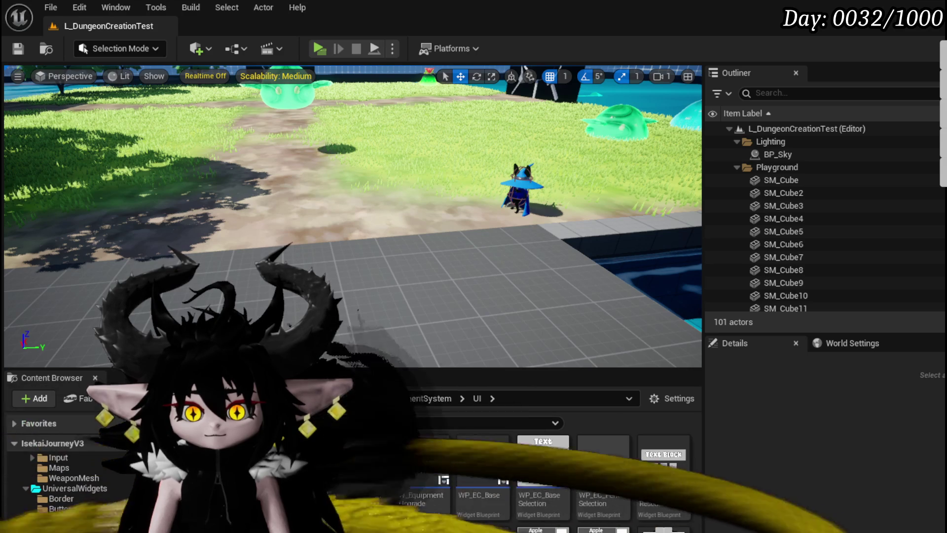
pyautogui.click(64, 532)
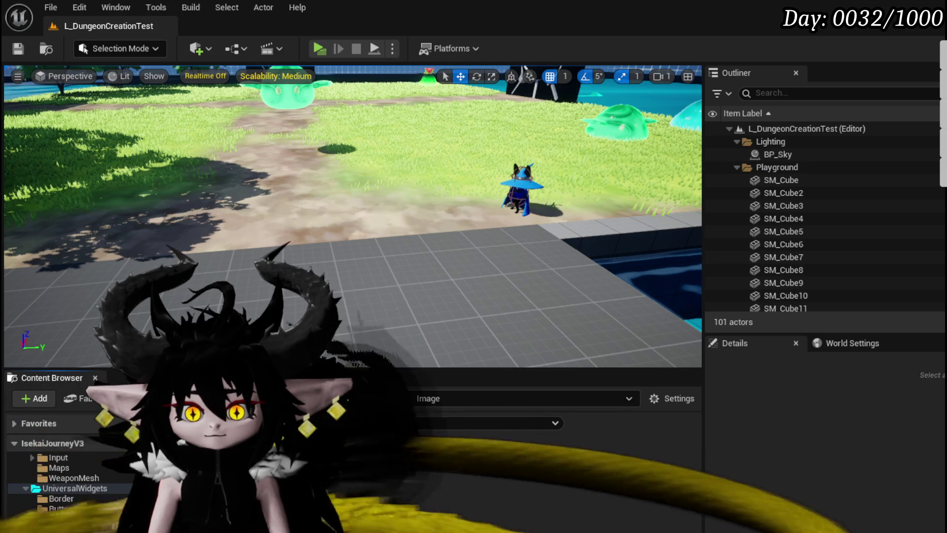
pyautogui.click(65, 499)
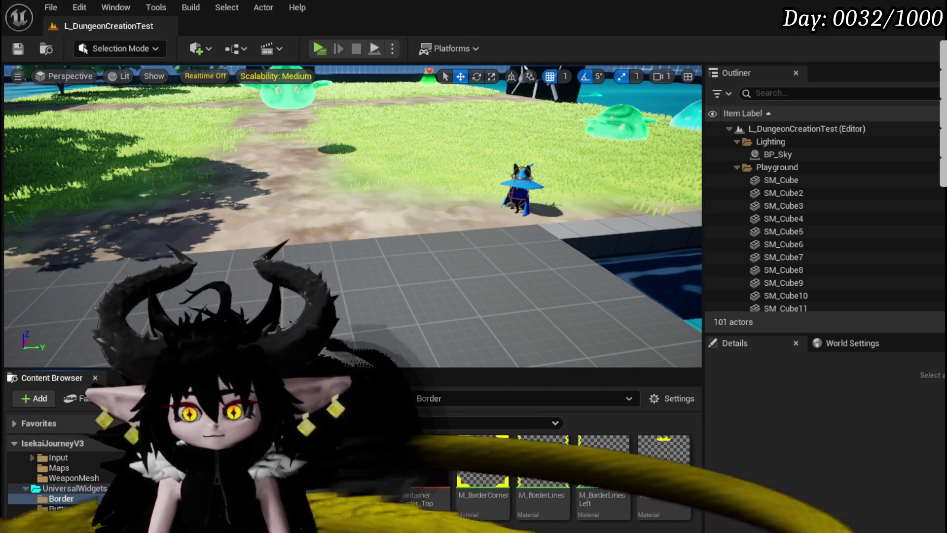
pyautogui.hotkey('ctrl', 'shift', 's')
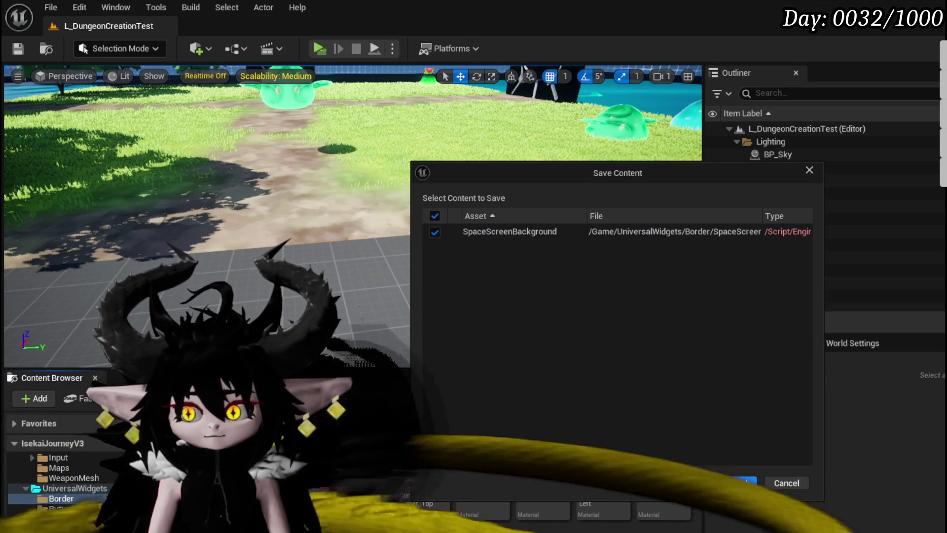
pyautogui.press('Return')
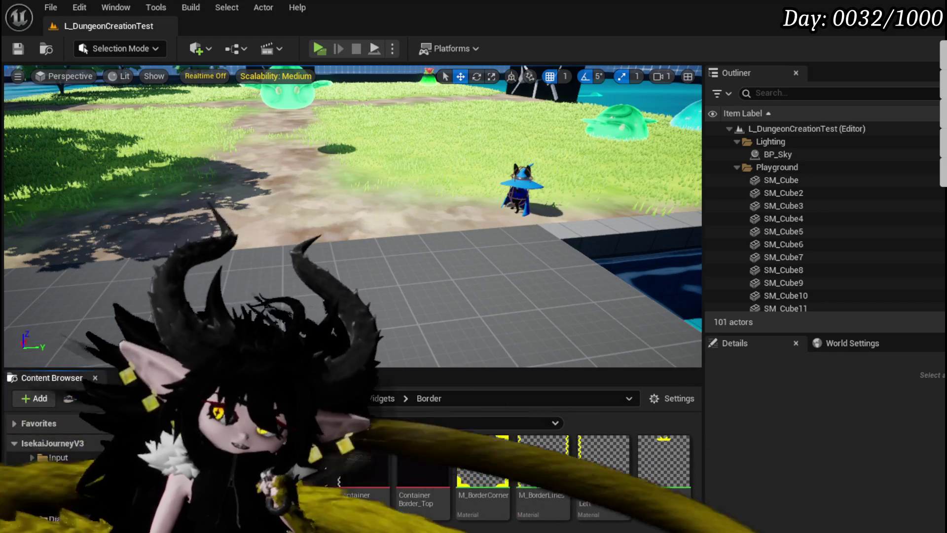
# Step: Create a material named M_Background in Border, save it, and open it
pyautogui.rightClick(470, 523)
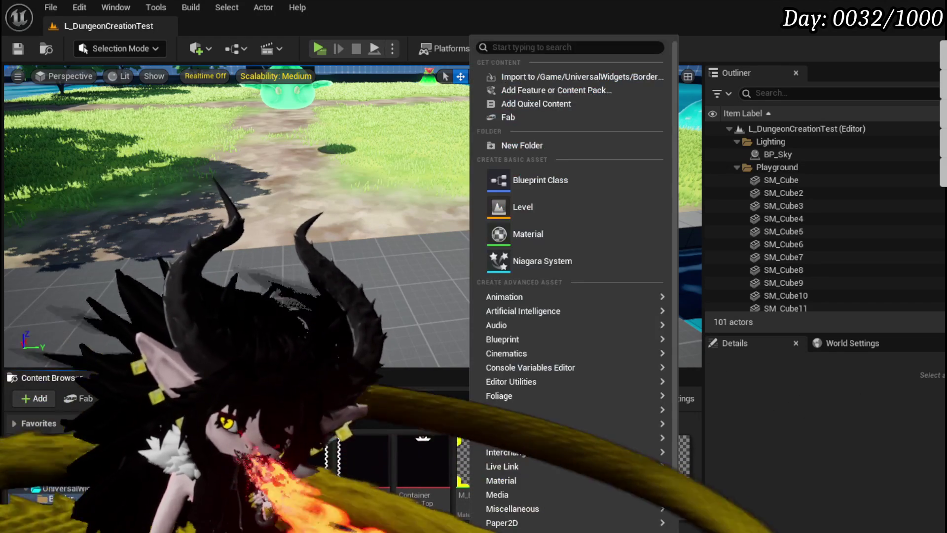
pyautogui.click(546, 239)
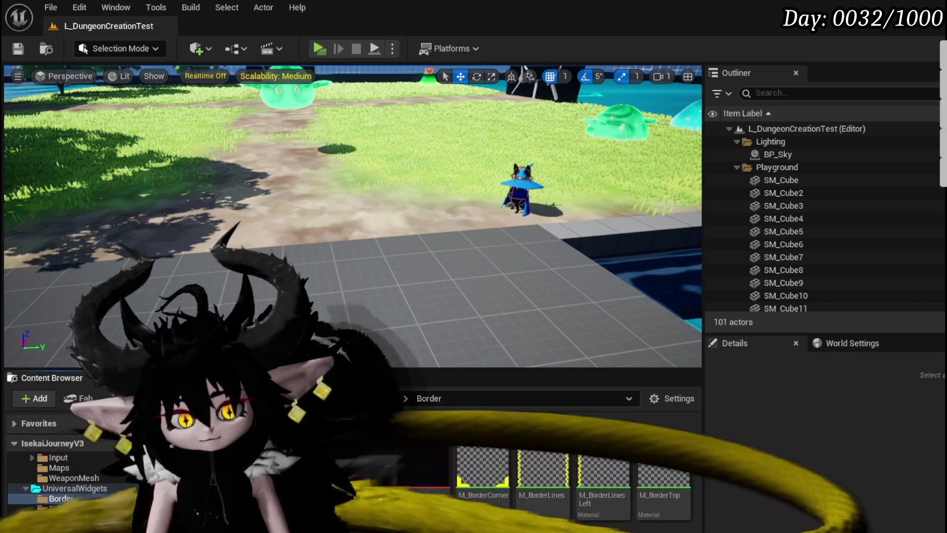
pyautogui.write('M_Background')
pyautogui.press('Return')
pyautogui.hotkey('ctrl', 'shift', 's')
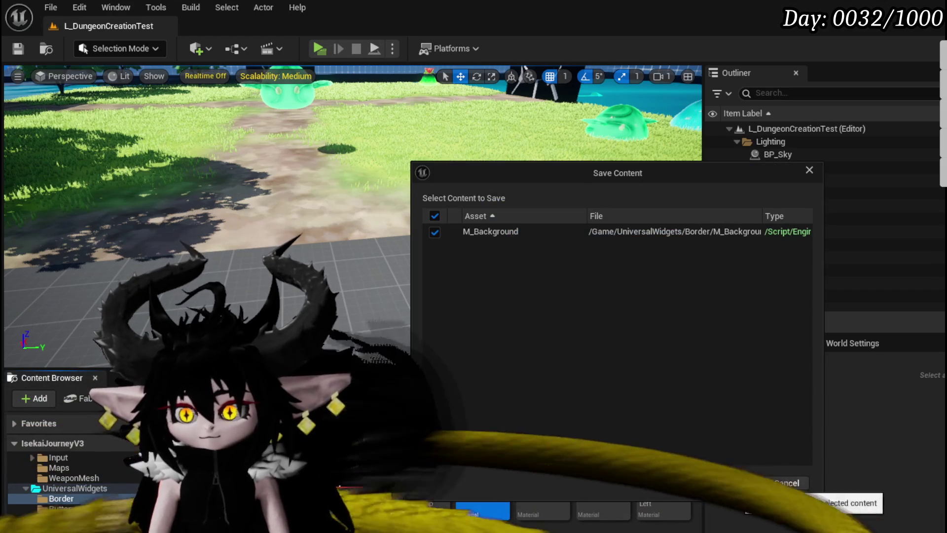
pyautogui.click(719, 482)
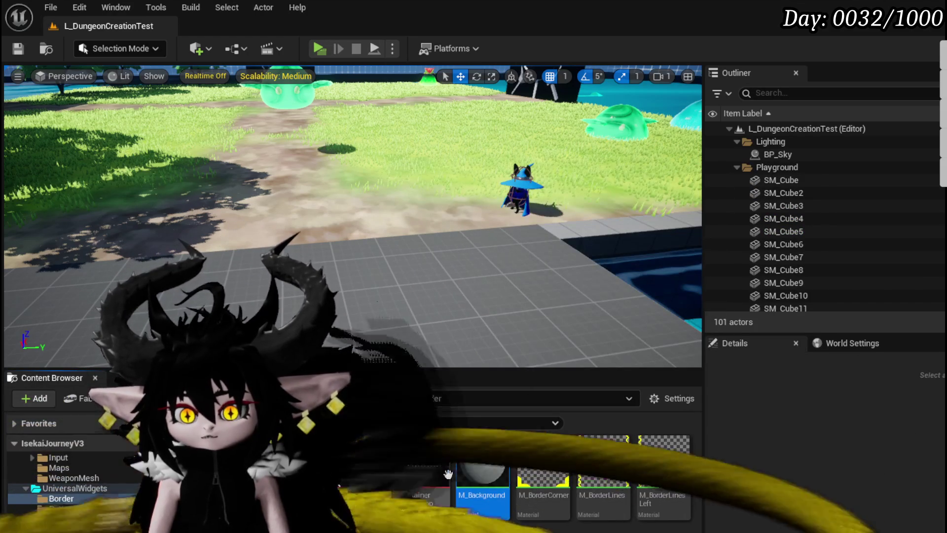
pyautogui.doubleClick(493, 474)
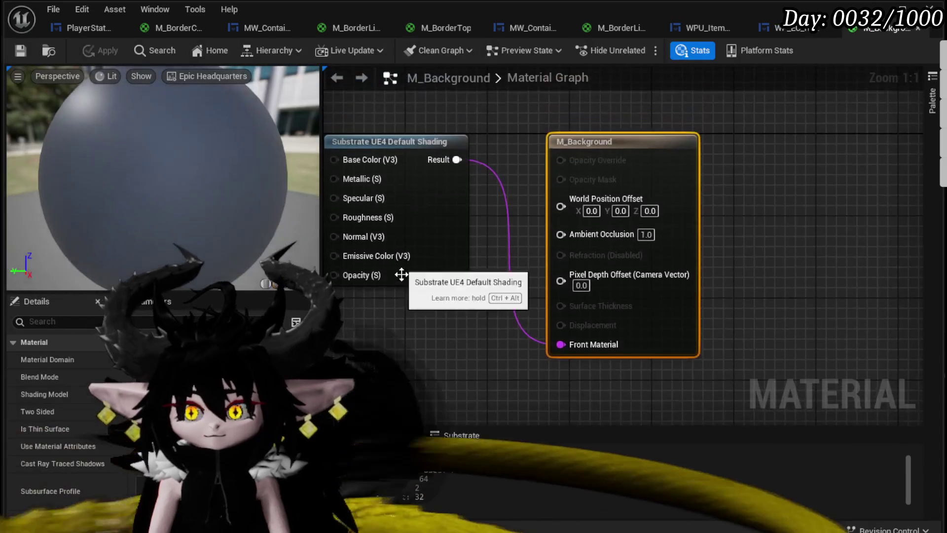
# Step: Place SpaceScreenBackground as a Texture Sample and add a Substrate UI node
pyautogui.moveTo(672, 340)
pyautogui.mouseDown()
pyautogui.moveTo(402, 291)
pyautogui.moveTo(402, 260)
pyautogui.mouseUp()
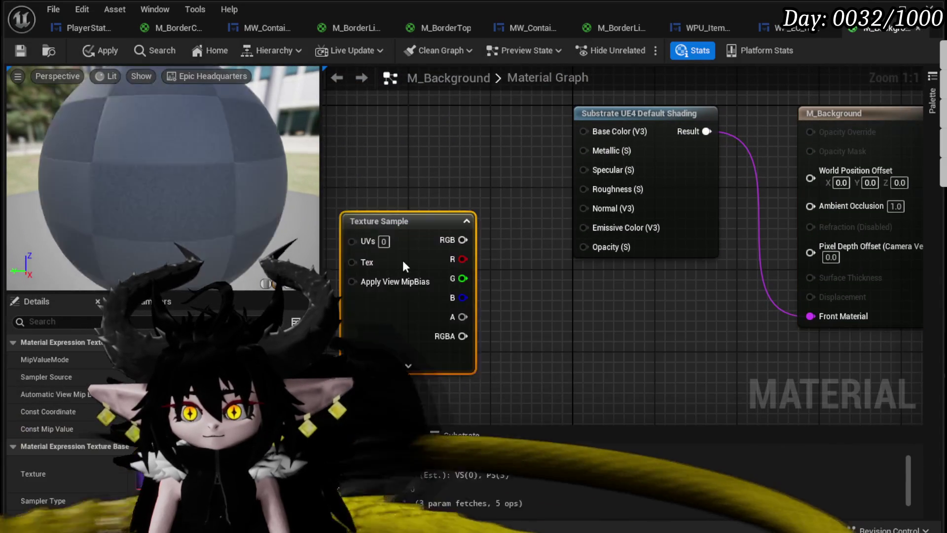
pyautogui.moveTo(508, 330); pyautogui.dragTo(571, 370)
pyautogui.moveTo(478, 258); pyautogui.dragTo(359, 225)
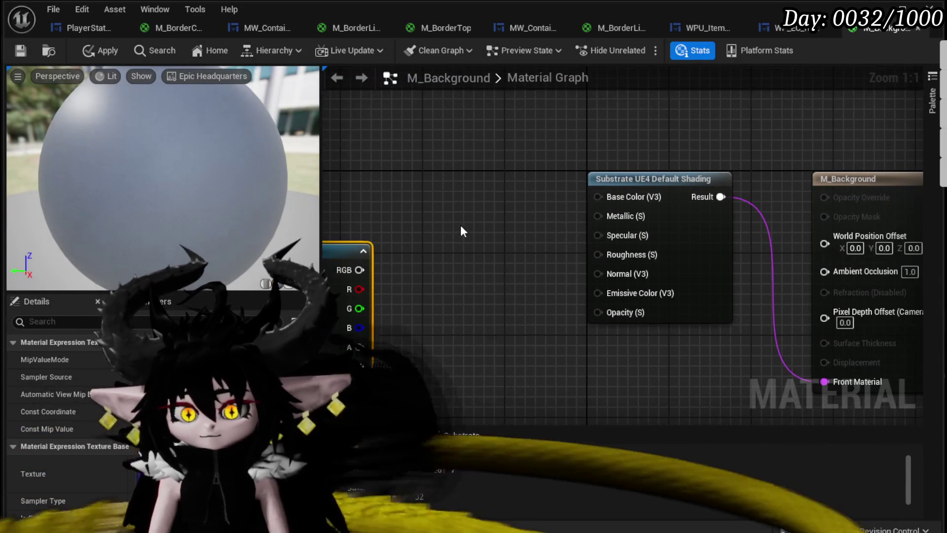
pyautogui.rightClick(458, 226)
pyautogui.write('UI')
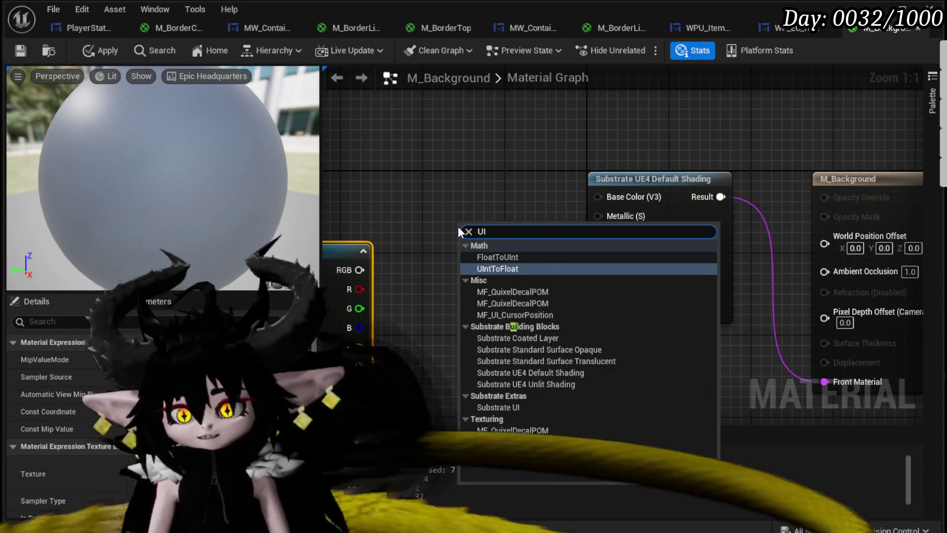
pyautogui.click(498, 407)
# Step: Wire RGB into Substrate UI Color and Front Material, delete default shading, apply and save
pyautogui.moveTo(525, 248)
pyautogui.mouseDown()
pyautogui.moveTo(632, 334)
pyautogui.moveTo(825, 382)
pyautogui.mouseUp()
pyautogui.moveTo(358, 270); pyautogui.dragTo(468, 249)
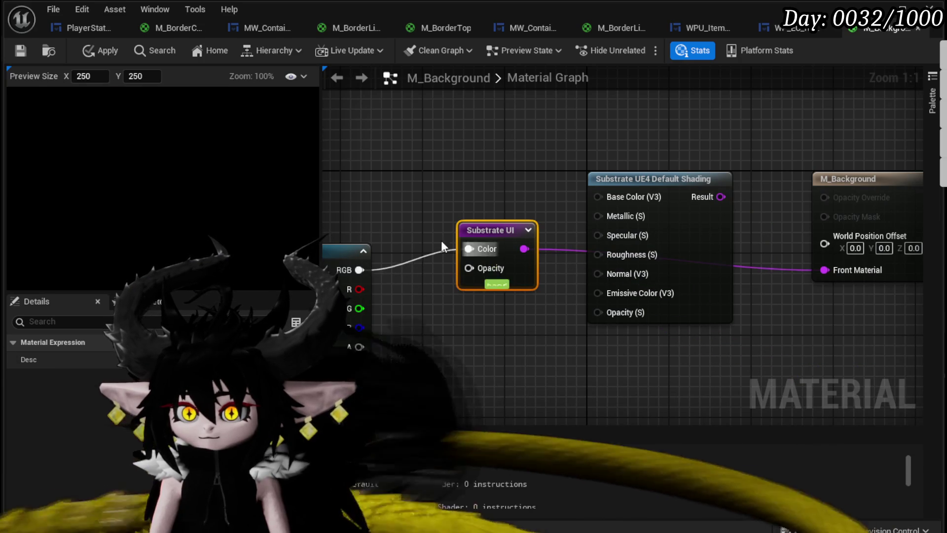
pyautogui.click(641, 217)
pyautogui.press('Delete')
pyautogui.scroll(-2, 452, 207)
pyautogui.click(101, 51)
pyautogui.click(23, 49)
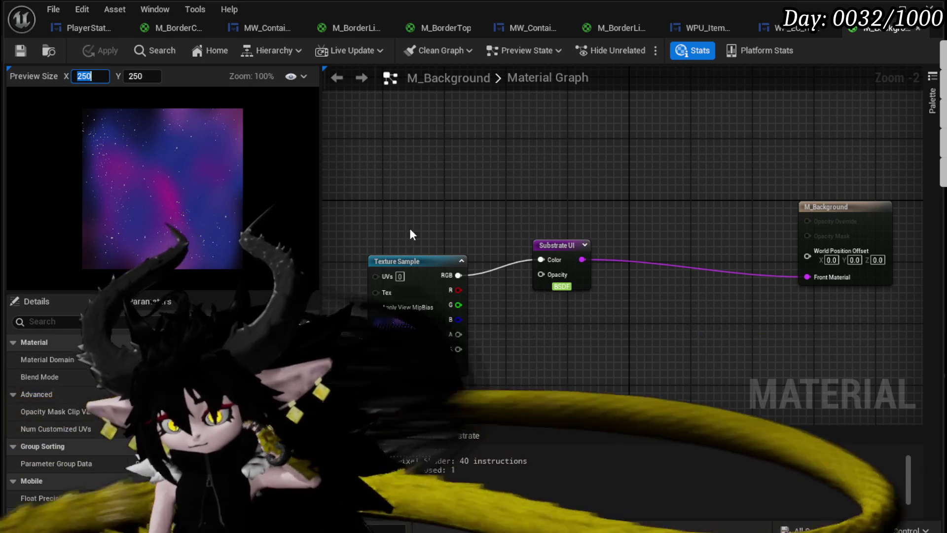
pyautogui.click(420, 259)
# Step: Add a WorldAlignedTexture node to the M_Background graph and move it down-right
pyautogui.rightClick(440, 155)
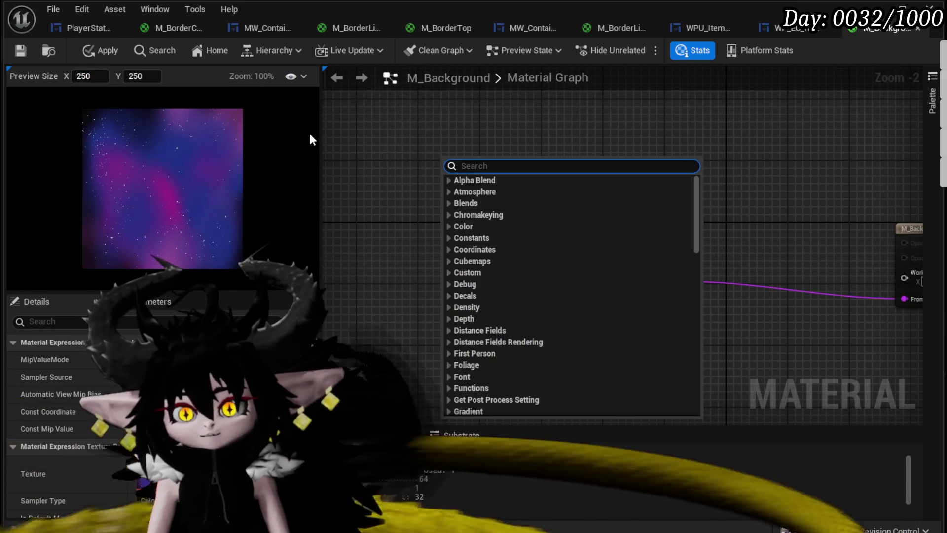
pyautogui.click(417, 126)
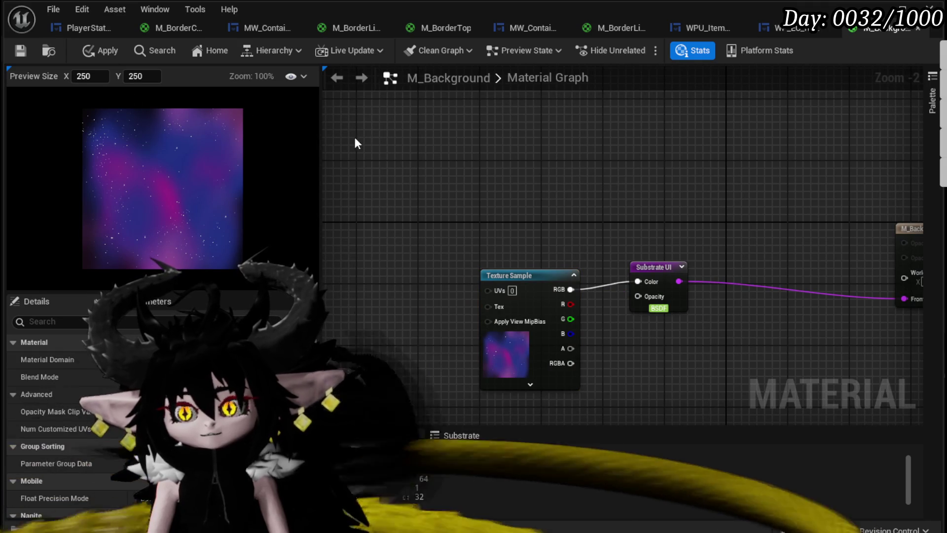
pyautogui.rightClick(358, 142)
pyautogui.write('wor')
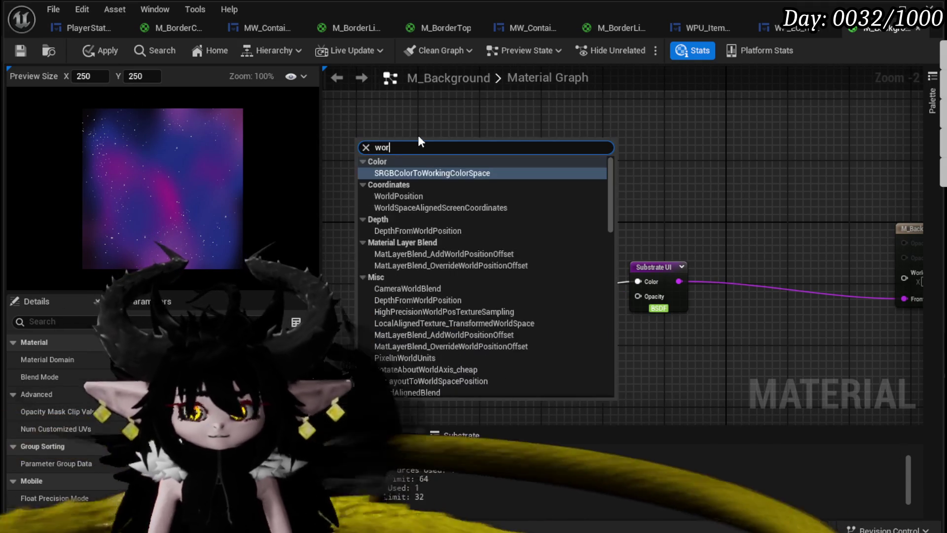
pyautogui.write('ld aligned')
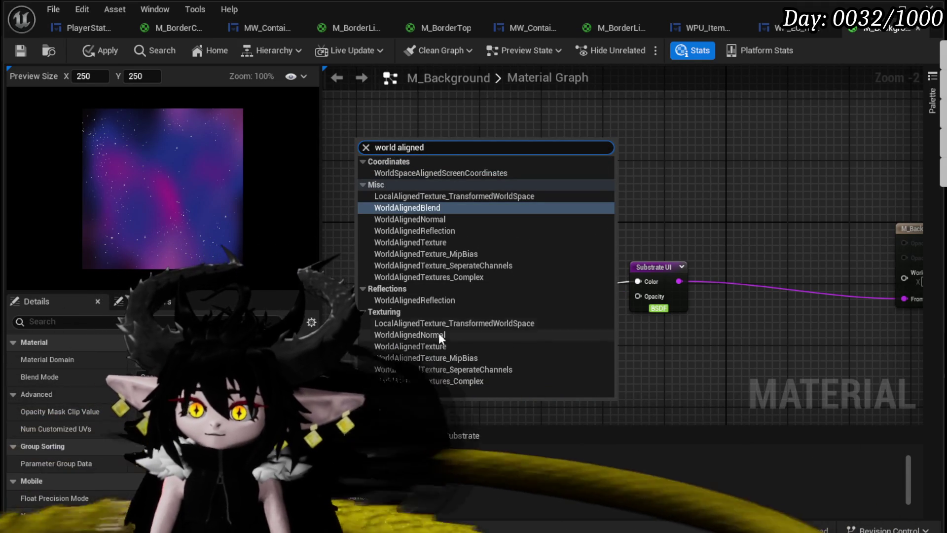
pyautogui.click(446, 345)
pyautogui.scroll(2, 524, 205)
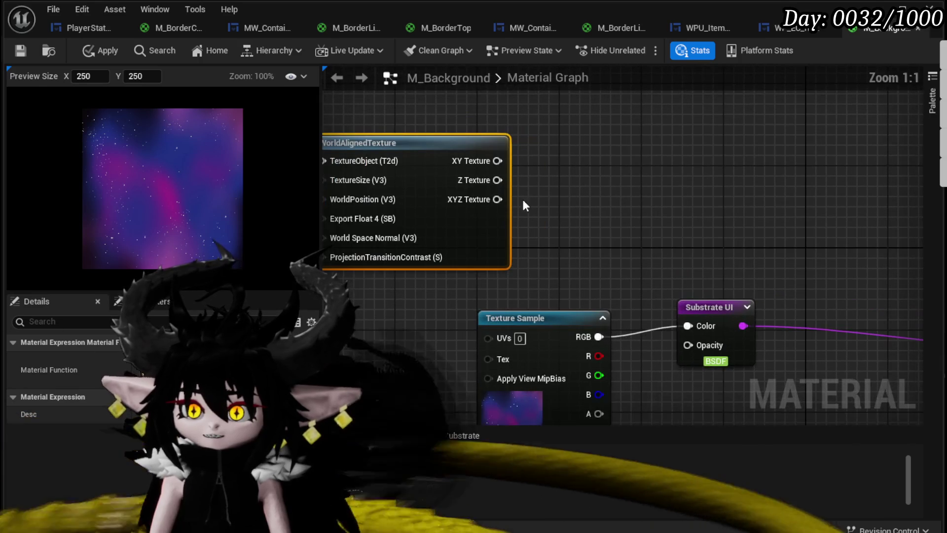
pyautogui.moveTo(476, 237); pyautogui.dragTo(584, 249)
# Step: Convert the Texture Sample to a Texture Object feeding WorldAlignedTexture, with XY Texture driving Substrate UI Color
pyautogui.moveTo(605, 294)
pyautogui.mouseDown()
pyautogui.moveTo(392, 210)
pyautogui.moveTo(392, 163)
pyautogui.mouseUp()
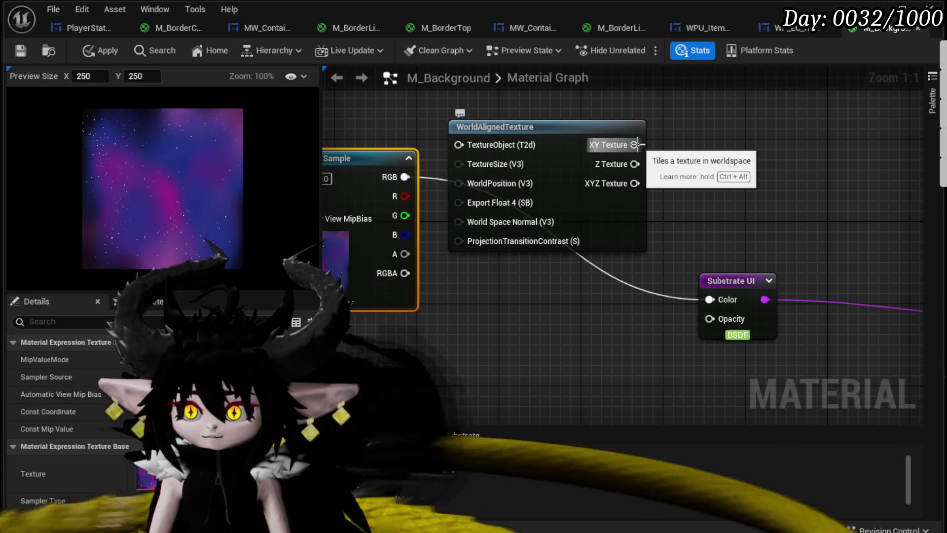
pyautogui.moveTo(636, 144)
pyautogui.mouseDown()
pyautogui.moveTo(689, 293)
pyautogui.moveTo(710, 299)
pyautogui.mouseUp()
pyautogui.moveTo(576, 316); pyautogui.dragTo(660, 336)
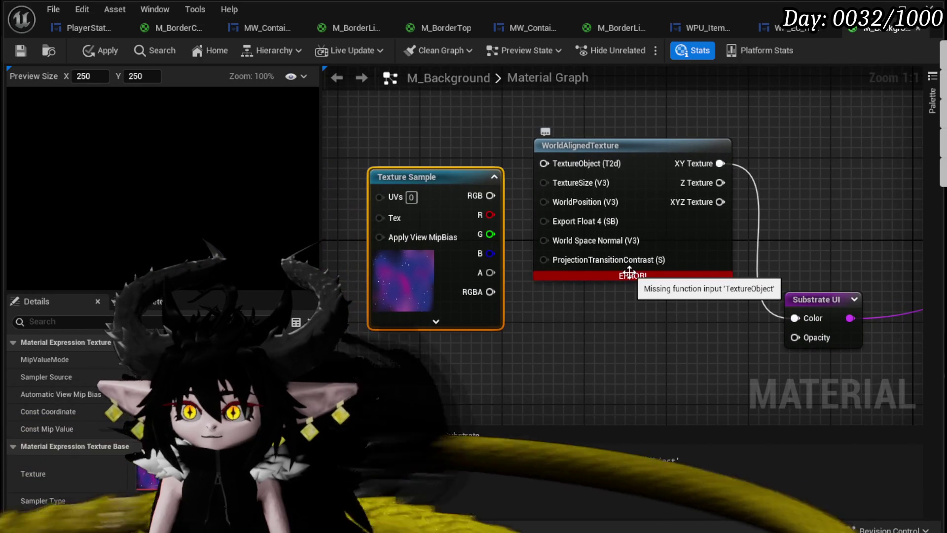
pyautogui.rightClick(439, 181)
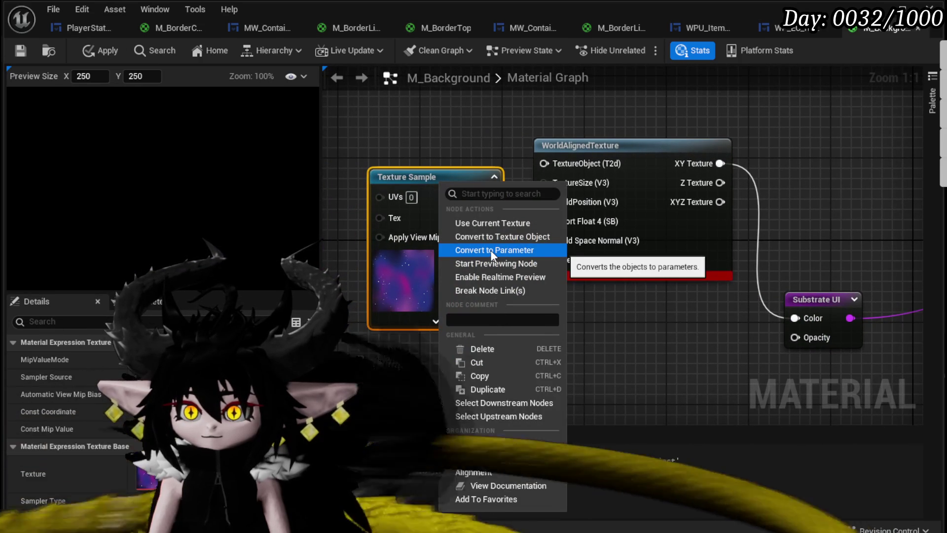
pyautogui.click(487, 239)
pyautogui.moveTo(450, 196); pyautogui.dragTo(544, 163)
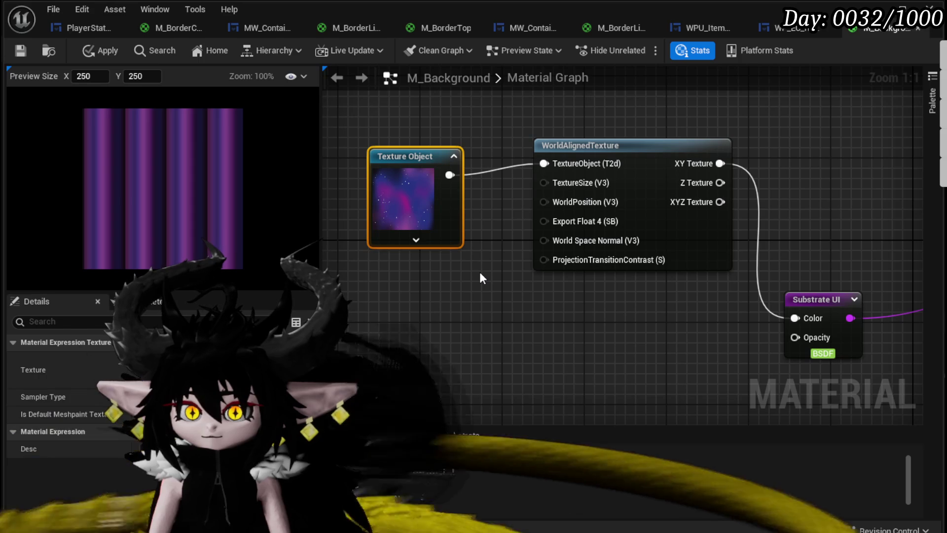
pyautogui.moveTo(611, 307)
pyautogui.mouseDown()
pyautogui.moveTo(428, 277)
pyautogui.moveTo(488, 243)
pyautogui.moveTo(601, 316)
pyautogui.mouseUp()
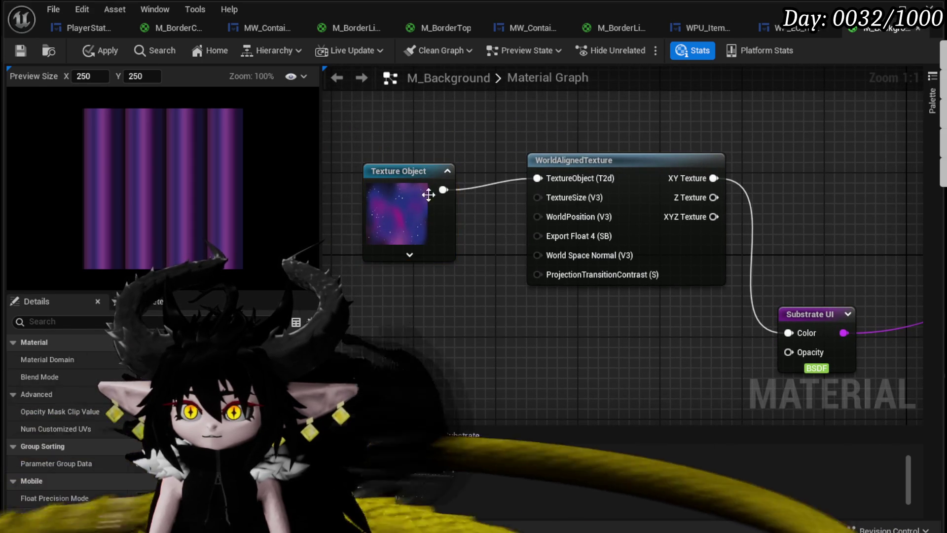
pyautogui.moveTo(415, 187); pyautogui.dragTo(394, 156)
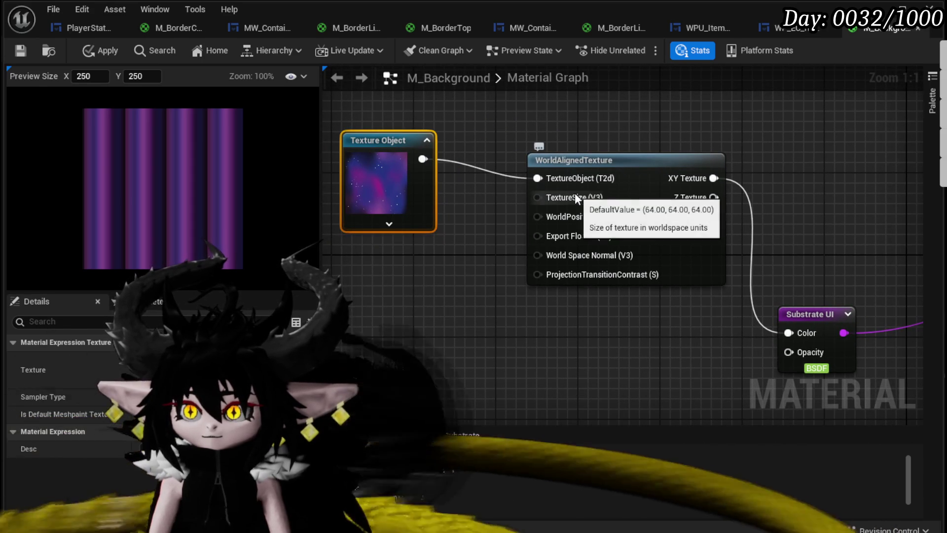
# Step: Add a 0,0,0 constant wired into TextureSize, then a Multiply node fed by it
pyautogui.moveTo(575, 193); pyautogui.dragTo(684, 198)
pyautogui.click(467, 267)
pyautogui.moveTo(592, 295); pyautogui.dragTo(647, 201)
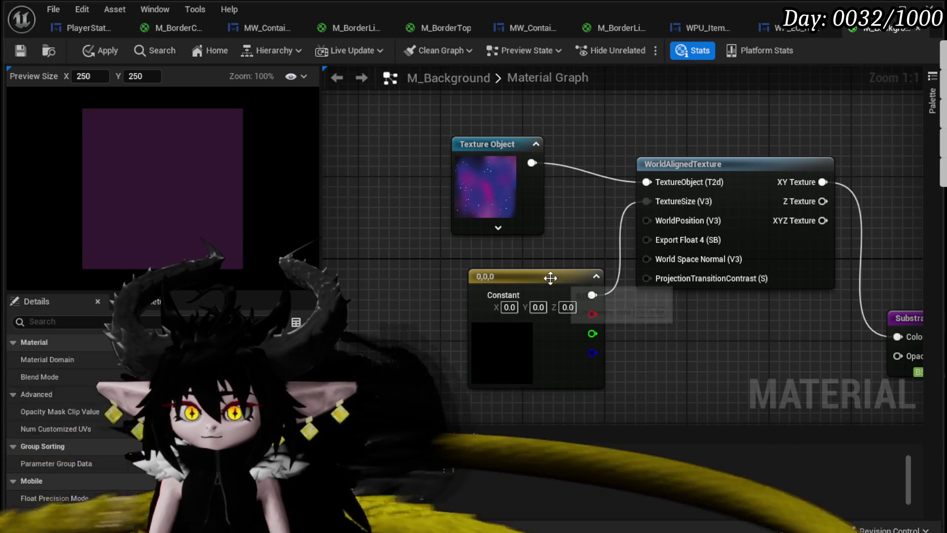
pyautogui.moveTo(550, 275); pyautogui.dragTo(512, 266)
pyautogui.moveTo(590, 315); pyautogui.dragTo(501, 295)
pyautogui.moveTo(411, 246)
pyautogui.mouseDown()
pyautogui.moveTo(364, 255)
pyautogui.moveTo(404, 259)
pyautogui.mouseUp()
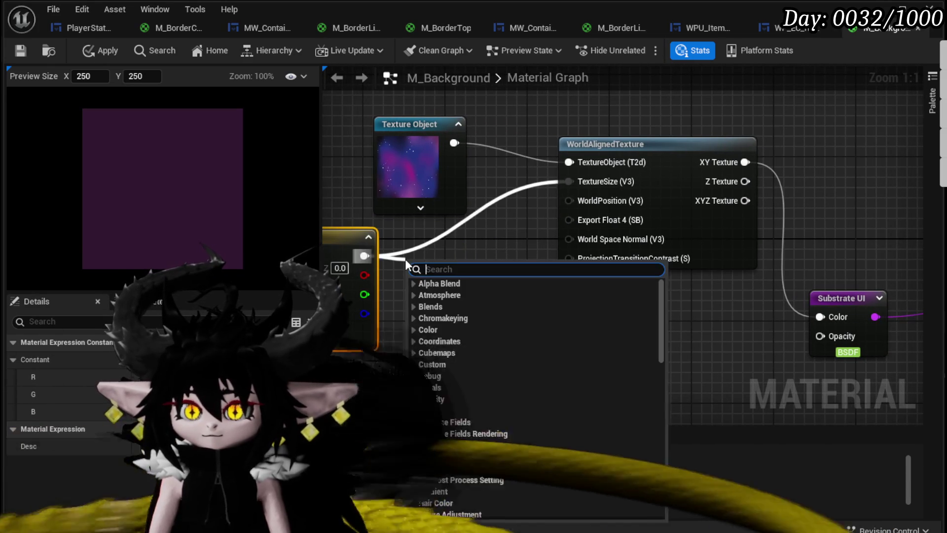
pyautogui.write('+')
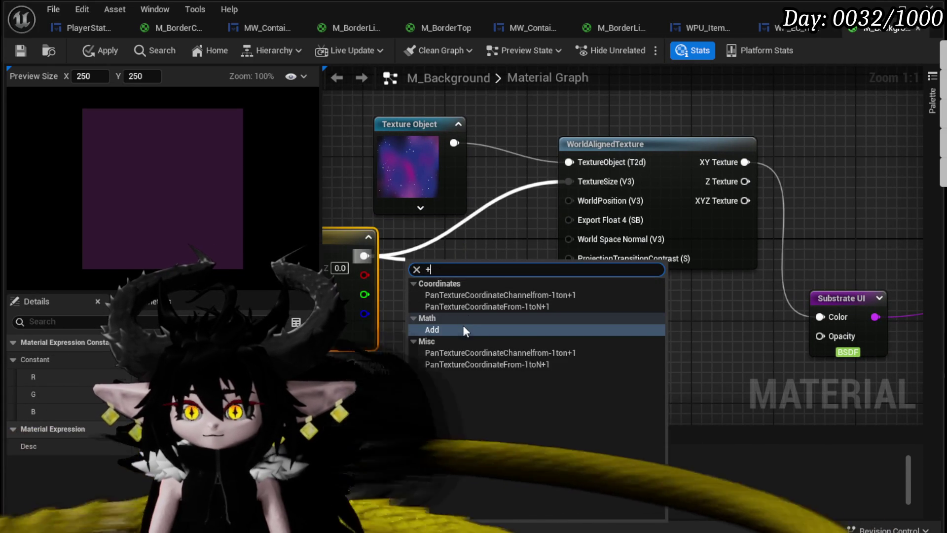
pyautogui.moveTo(365, 256)
pyautogui.mouseDown()
pyautogui.moveTo(411, 256)
pyautogui.moveTo(579, 182)
pyautogui.moveTo(569, 181)
pyautogui.mouseUp()
pyautogui.press('m')
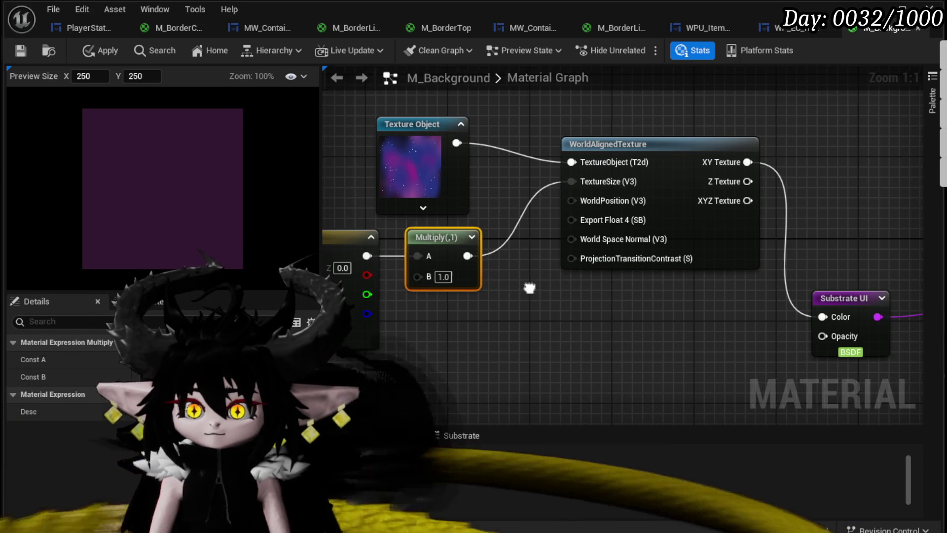
pyautogui.moveTo(527, 287); pyautogui.dragTo(638, 292)
# Step: Set the constant vector's values to 1,1,1
pyautogui.write('1')
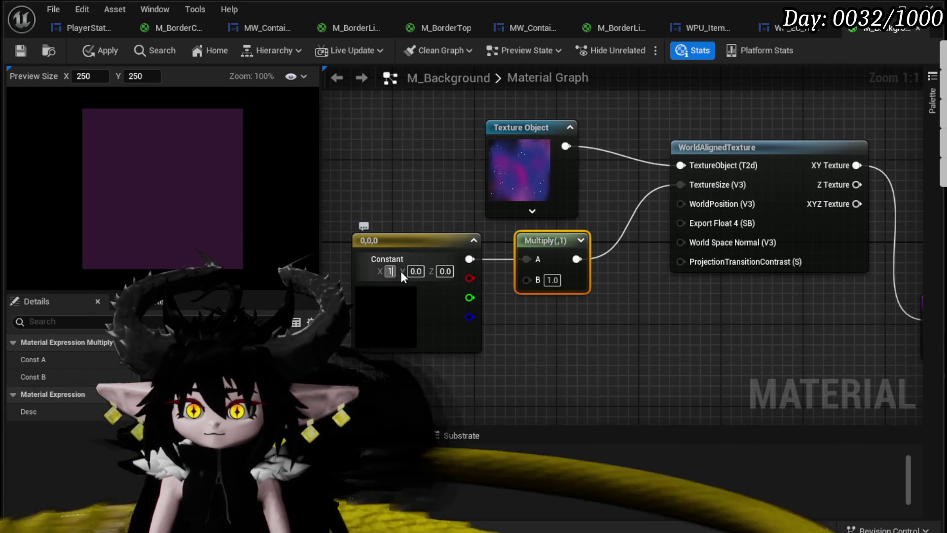
pyautogui.press('Tab')
pyautogui.write('1')
pyautogui.press('Tab')
pyautogui.write('1')
pyautogui.press('Return')
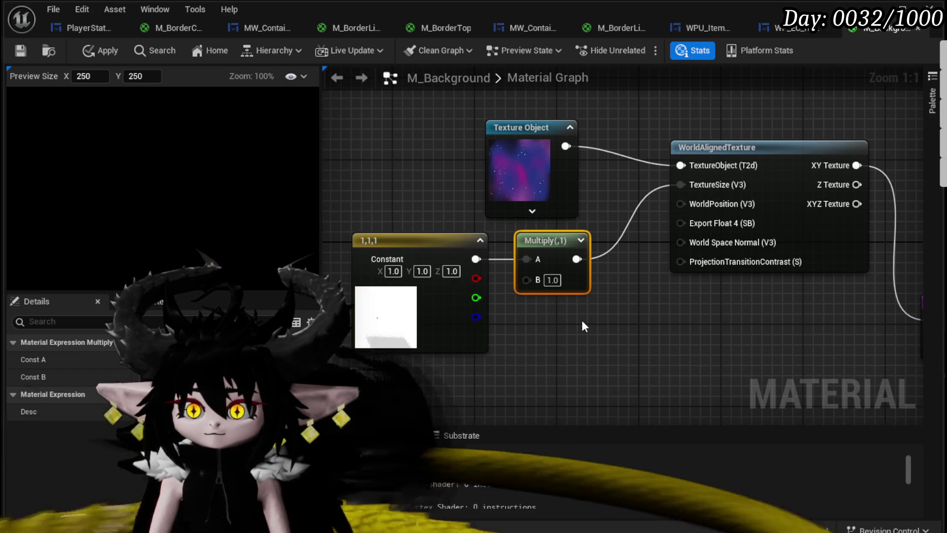
pyautogui.click(583, 322)
# Step: Set the Multiply's B value to 0.2 after trying 2, 1 and 0
pyautogui.click(552, 280)
pyautogui.write('2')
pyautogui.press('Return')
pyautogui.click(552, 280)
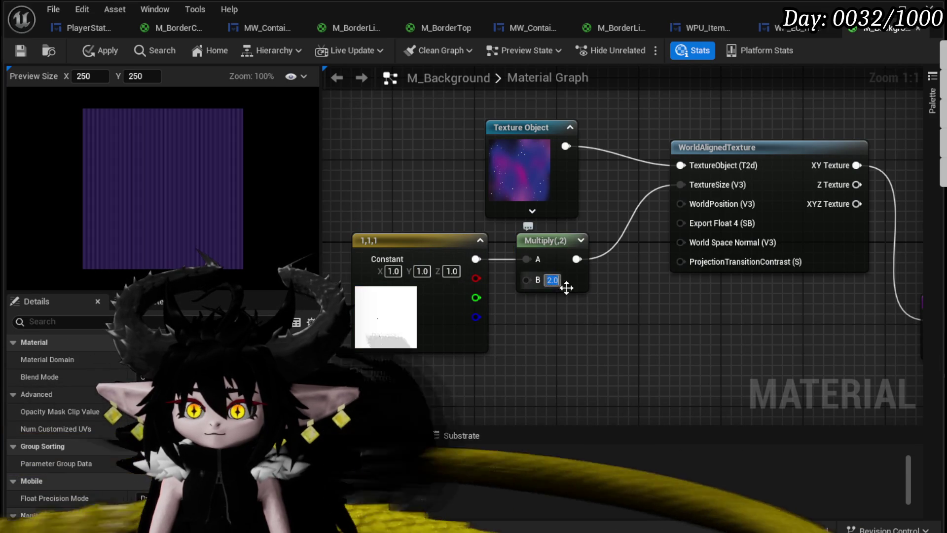
pyautogui.scroll(2, 131, 194)
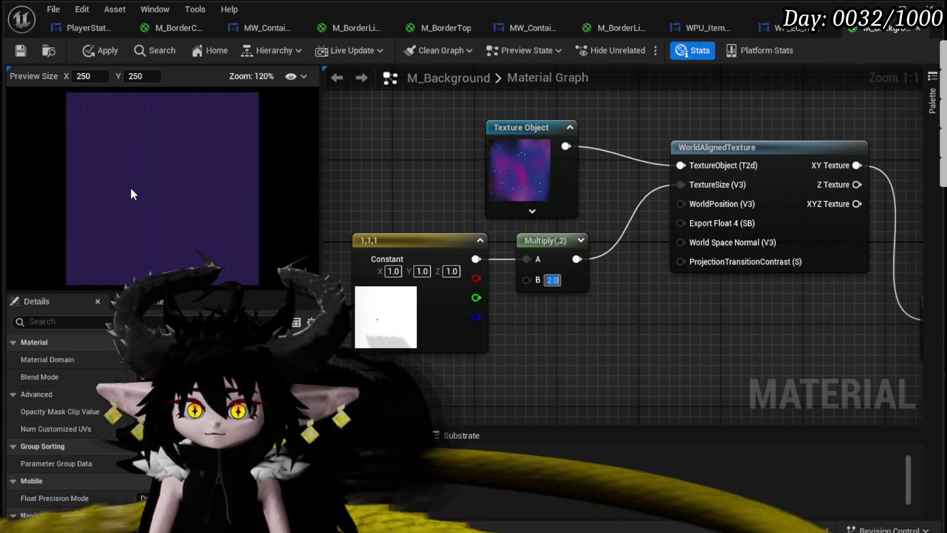
pyautogui.write('1')
pyautogui.press('Return')
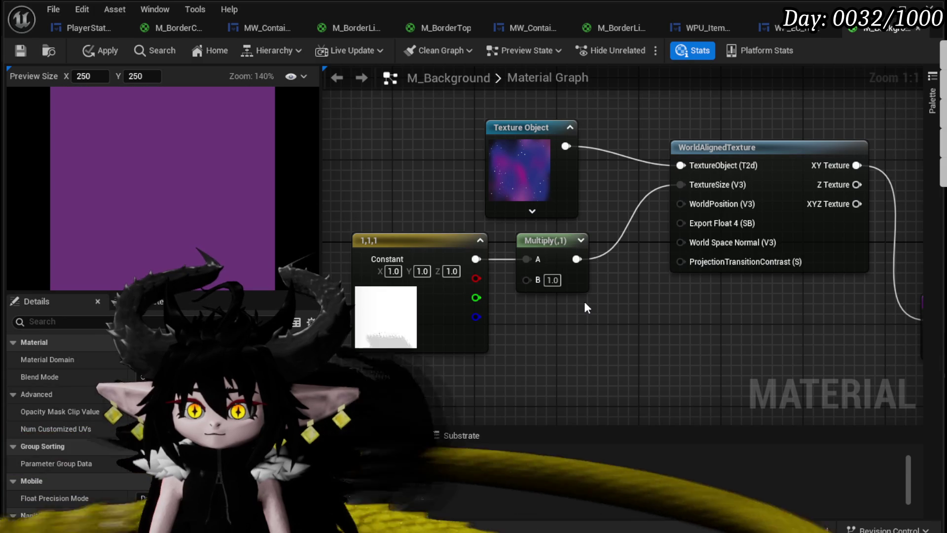
pyautogui.click(552, 280)
pyautogui.write('0')
pyautogui.press('Return')
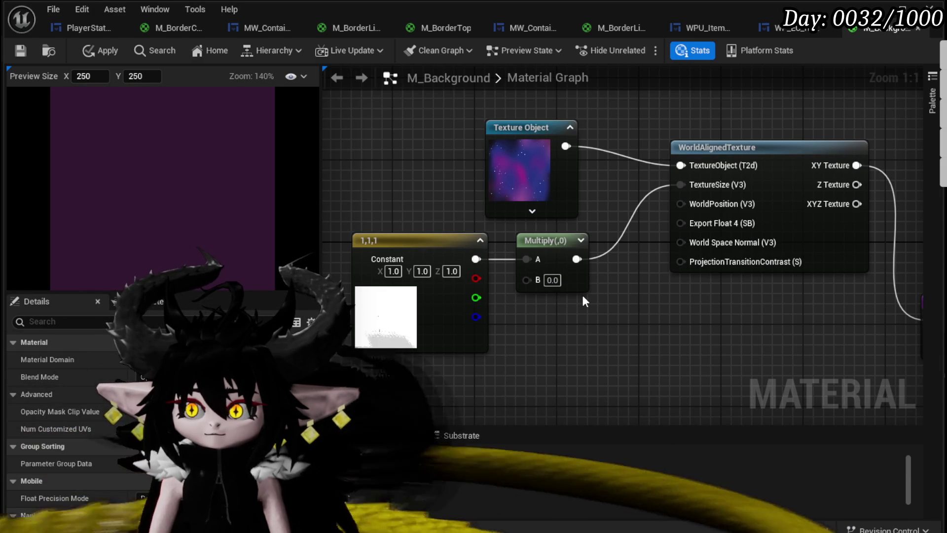
pyautogui.click(555, 280)
pyautogui.write('0.2')
pyautogui.press('Return')
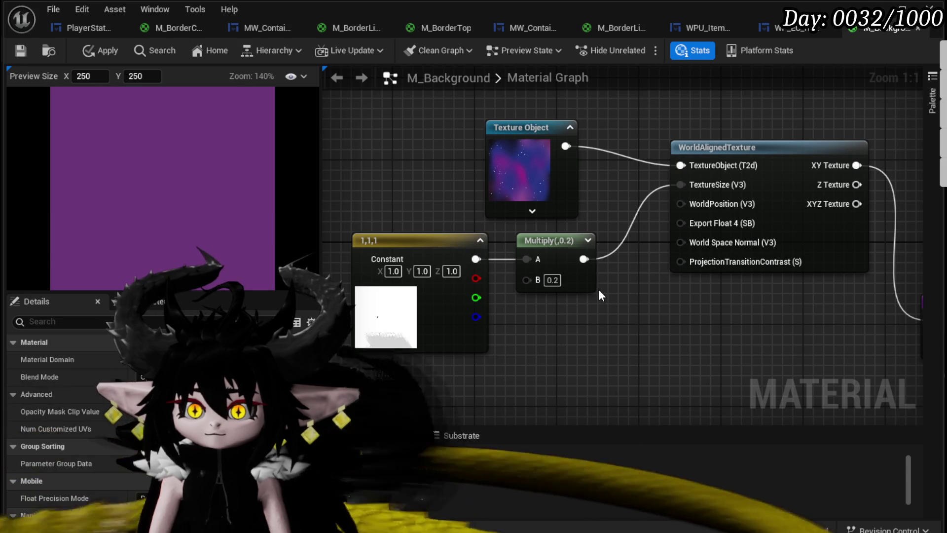
# Step: Disconnect Multiply from TextureSize and add a TexCoord[0] node wired into WorldPosition
pyautogui.keyDown('alt'); pyautogui.click(685, 184); pyautogui.keyUp('alt')
pyautogui.moveTo(606, 244)
pyautogui.mouseDown()
pyautogui.moveTo(494, 252)
pyautogui.moveTo(545, 253)
pyautogui.mouseUp()
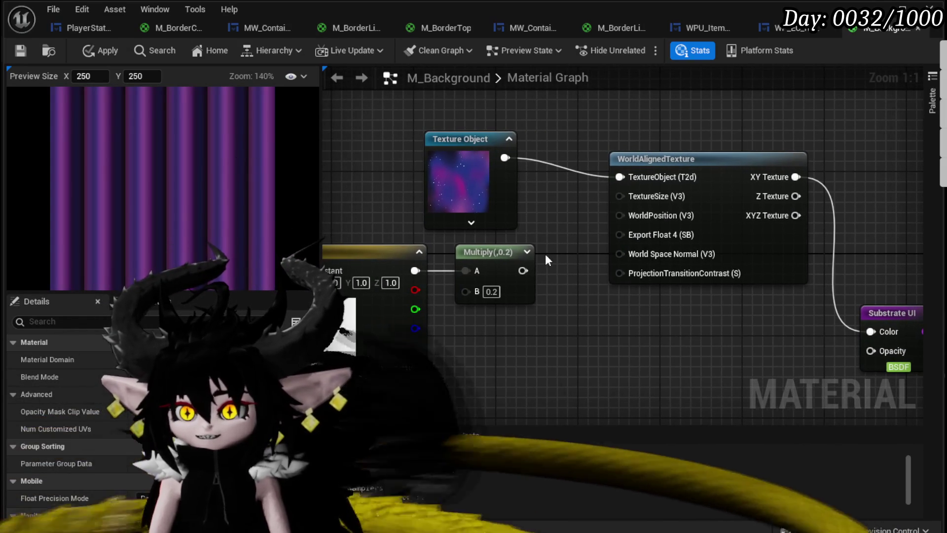
pyautogui.moveTo(612, 212); pyautogui.dragTo(617, 270)
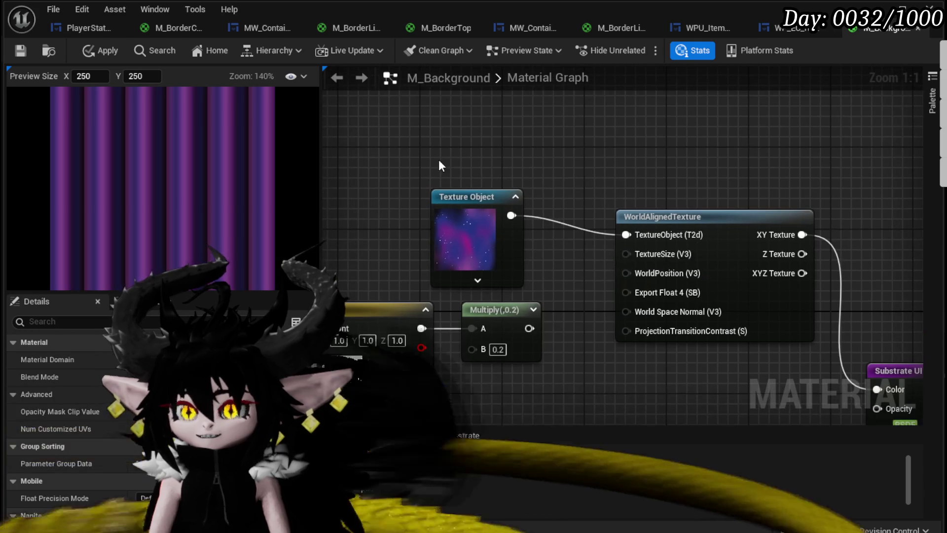
pyautogui.rightClick(441, 164)
pyautogui.write('tex')
pyautogui.press('Return')
pyautogui.moveTo(517, 163)
pyautogui.mouseDown()
pyautogui.moveTo(493, 133)
pyautogui.moveTo(589, 267)
pyautogui.moveTo(635, 295)
pyautogui.moveTo(628, 273)
pyautogui.mouseUp()
pyautogui.moveTo(489, 142); pyautogui.dragTo(396, 111)
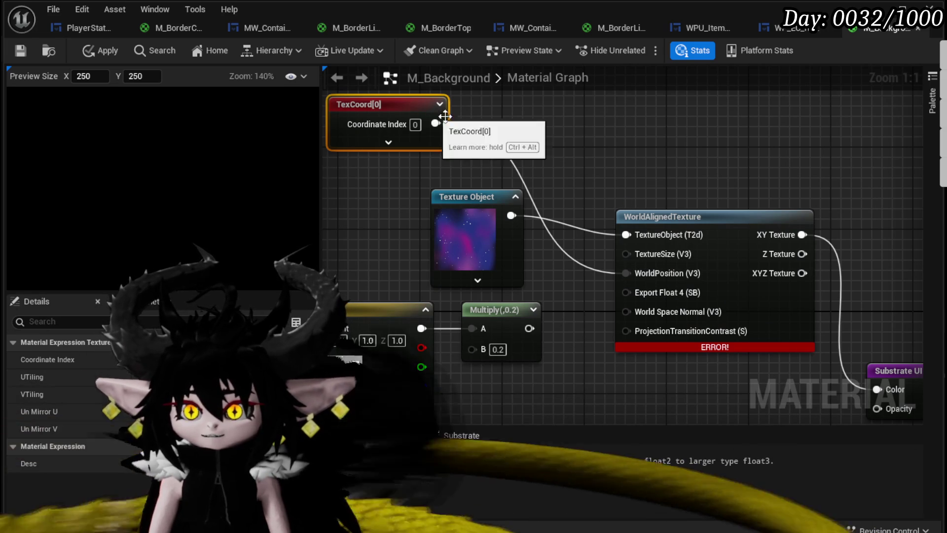
# Step: Replace TexCoord with a constant in WorldPosition, set to 0.5,0.5,0.5
pyautogui.press('Delete')
pyautogui.moveTo(422, 326)
pyautogui.mouseDown()
pyautogui.moveTo(642, 293)
pyautogui.moveTo(627, 273)
pyautogui.mouseUp()
pyautogui.click(361, 282)
pyautogui.write('0')
pyautogui.press('Return')
pyautogui.write('.5')
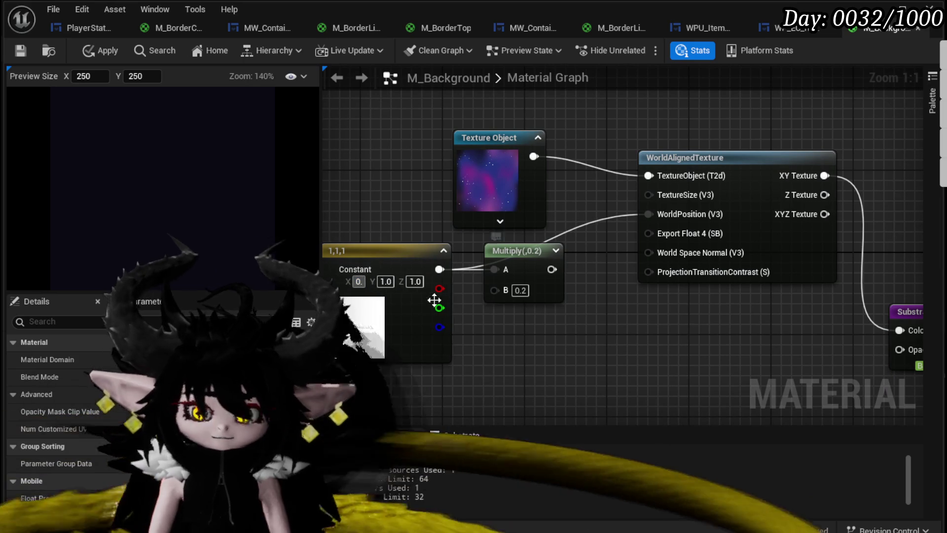
pyautogui.press('Tab')
pyautogui.write('0')
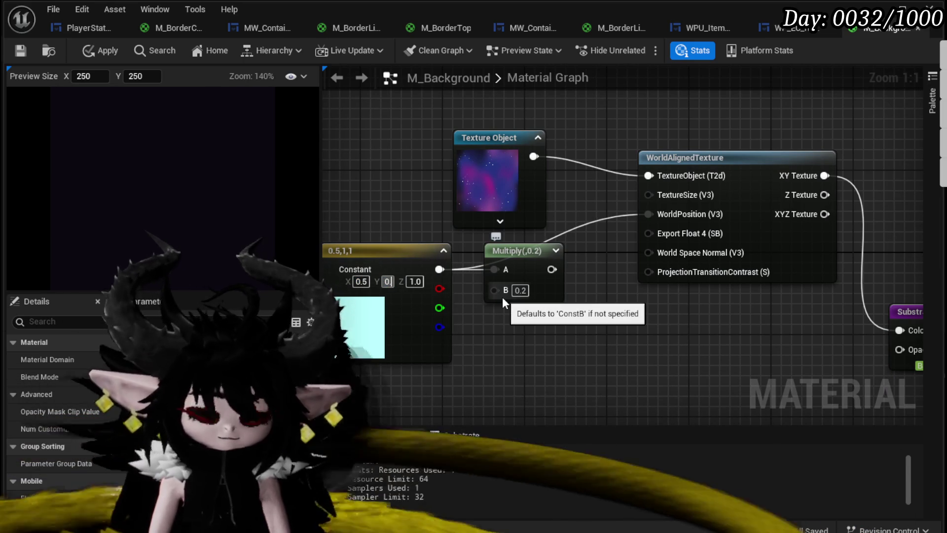
pyautogui.write('.5')
pyautogui.press('Tab')
pyautogui.write('0.5')
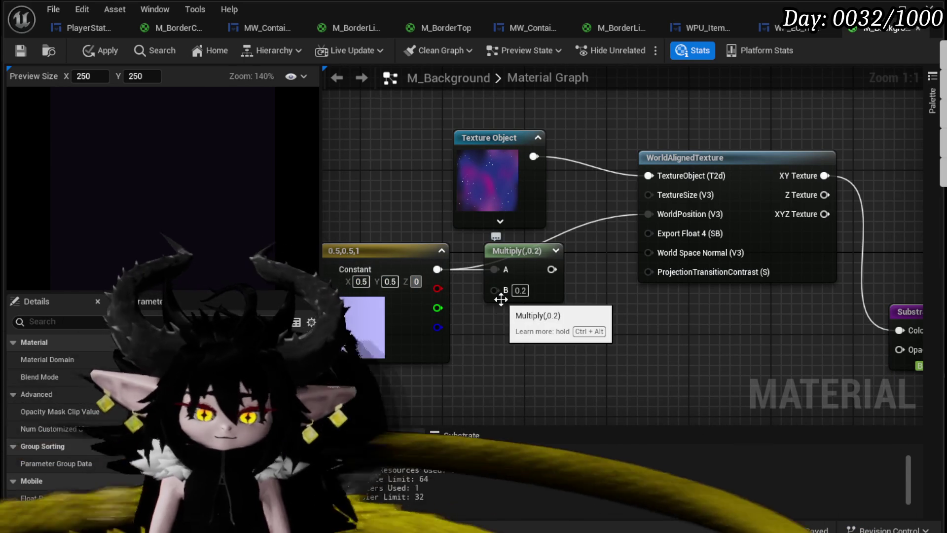
pyautogui.press('Return')
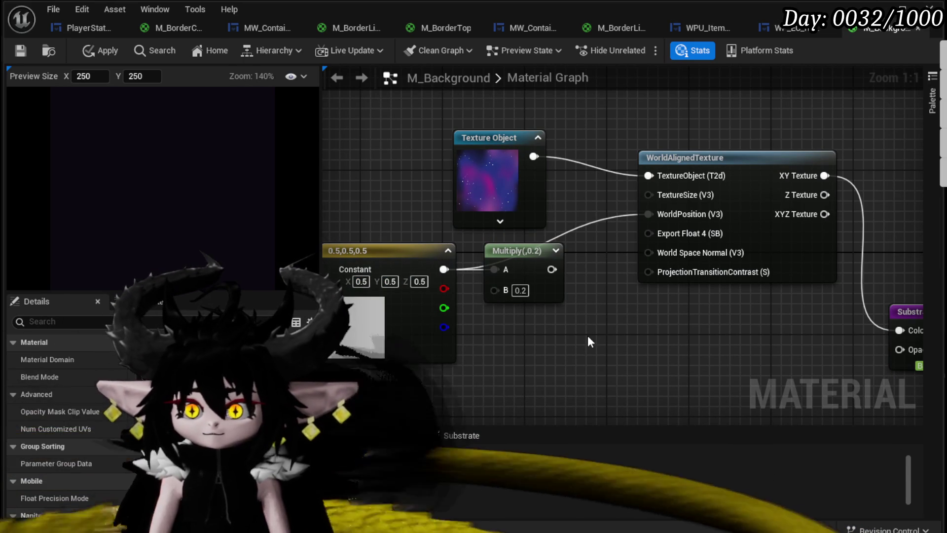
# Step: Try XYZ and Z Texture outputs on Substrate UI Color, ending back on XY Texture
pyautogui.moveTo(584, 270); pyautogui.dragTo(556, 267)
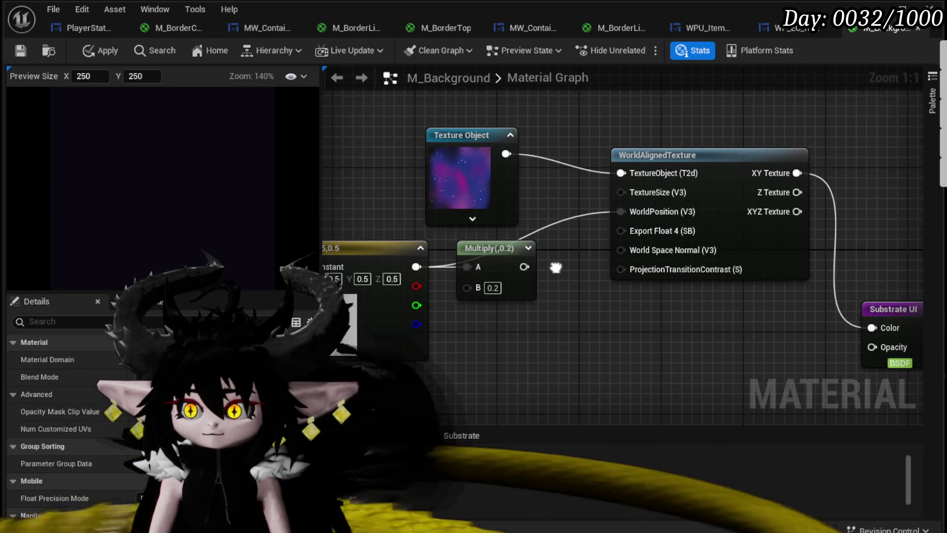
pyautogui.moveTo(652, 275)
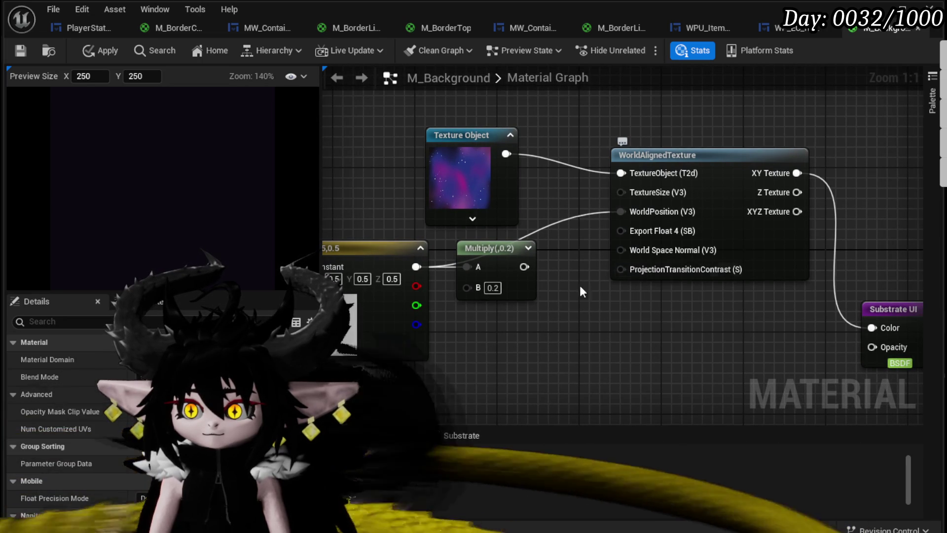
pyautogui.moveTo(559, 310); pyautogui.dragTo(476, 311)
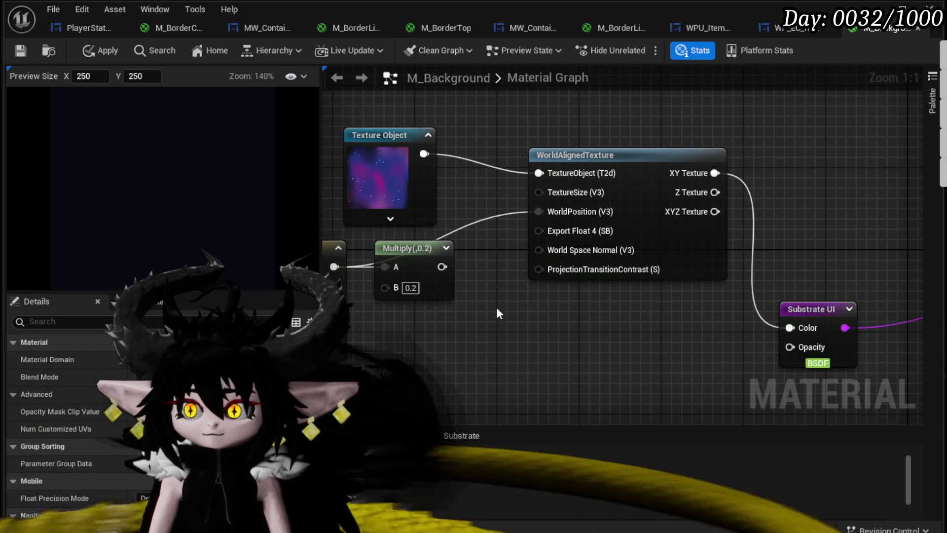
pyautogui.moveTo(716, 212); pyautogui.dragTo(784, 327)
pyautogui.click(729, 227)
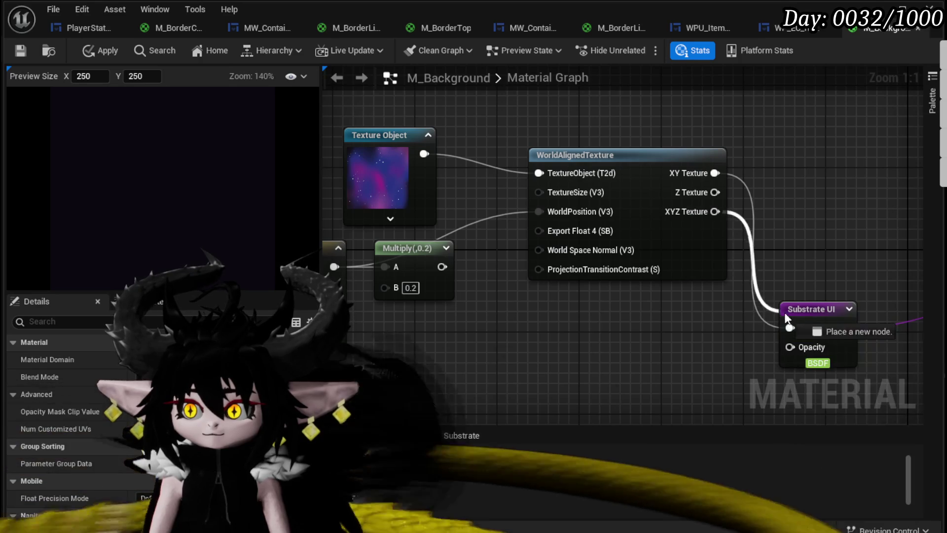
pyautogui.moveTo(716, 193); pyautogui.dragTo(790, 327)
pyautogui.moveTo(715, 172)
pyautogui.mouseDown()
pyautogui.moveTo(797, 322)
pyautogui.moveTo(790, 328)
pyautogui.mouseUp()
pyautogui.moveTo(555, 315); pyautogui.dragTo(631, 340)
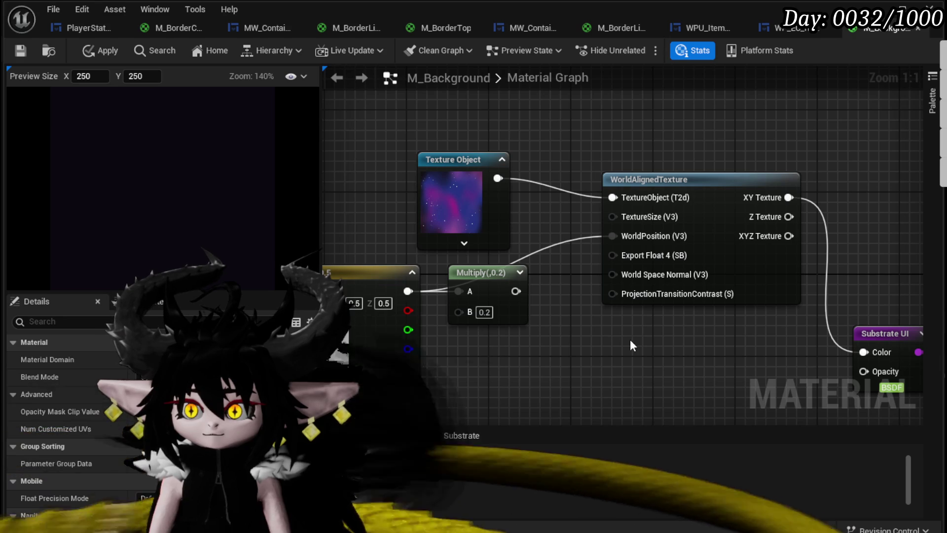
# Step: Create a 0,0,0 Constant3Vector and position it under the Multiply node
pyautogui.moveTo(637, 220)
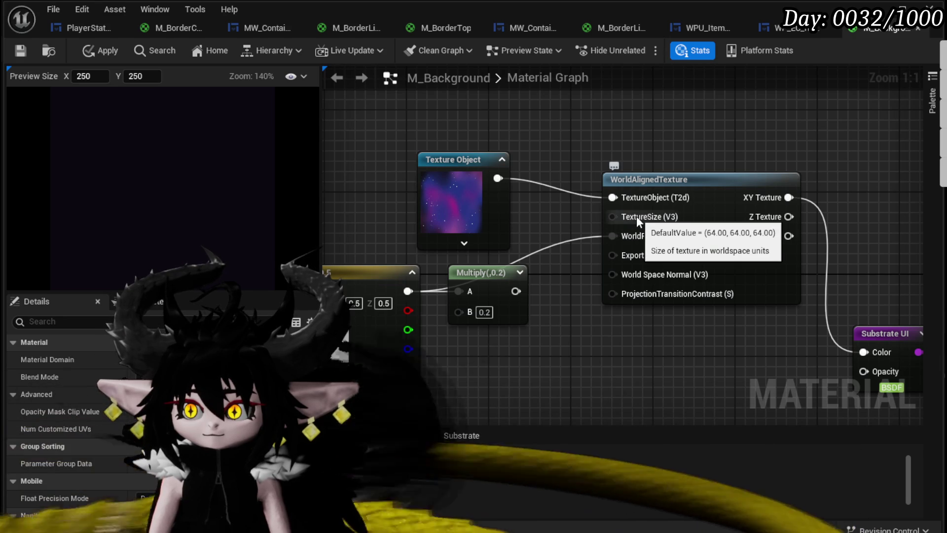
pyautogui.moveTo(527, 363); pyautogui.dragTo(533, 304)
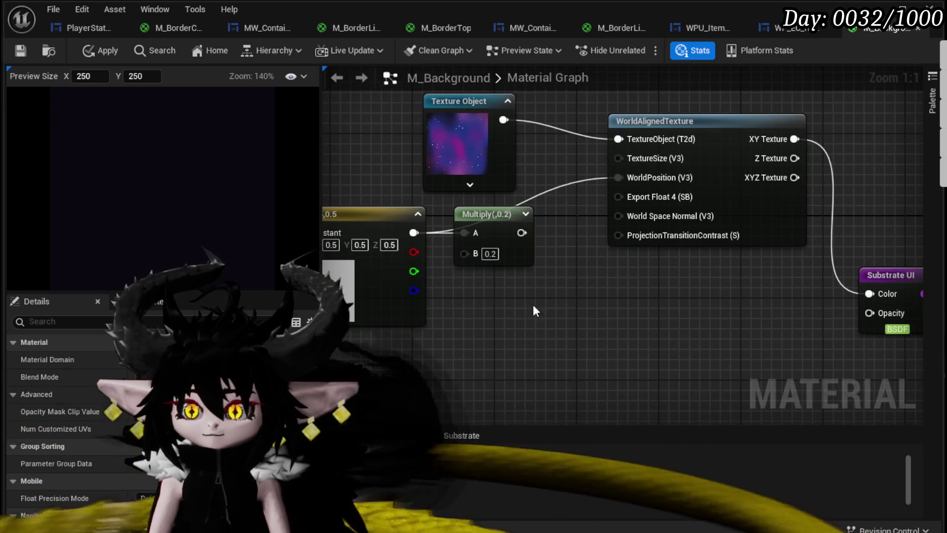
pyautogui.click(492, 310)
pyautogui.moveTo(622, 337)
pyautogui.mouseDown()
pyautogui.moveTo(596, 174)
pyautogui.moveTo(574, 315)
pyautogui.moveTo(641, 180)
pyautogui.moveTo(618, 178)
pyautogui.mouseUp()
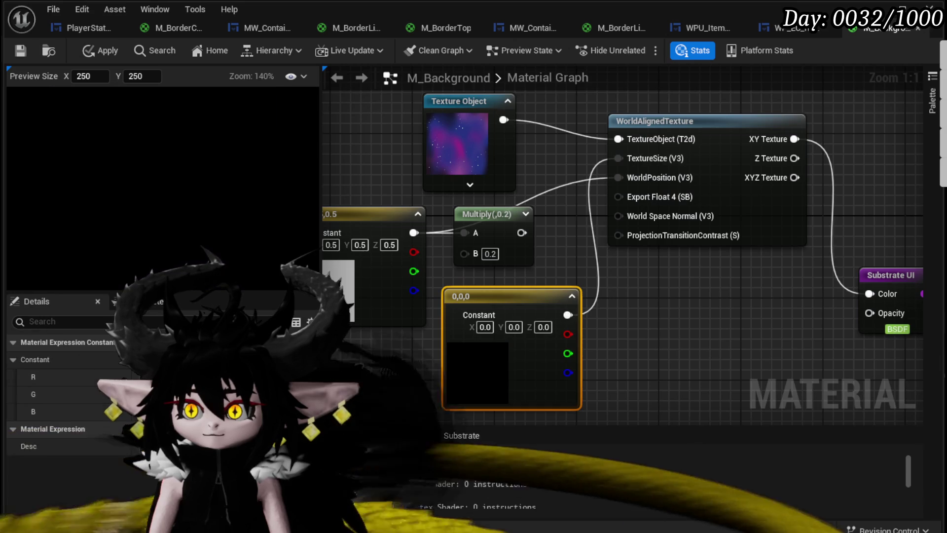
# Step: Feed the new constant into Multiply's A input, trying B values 10, 20, 60 and 64
pyautogui.moveTo(507, 195); pyautogui.dragTo(650, 286)
pyautogui.moveTo(580, 283)
pyautogui.mouseDown()
pyautogui.moveTo(619, 293)
pyautogui.moveTo(642, 264)
pyautogui.moveTo(631, 126)
pyautogui.mouseUp()
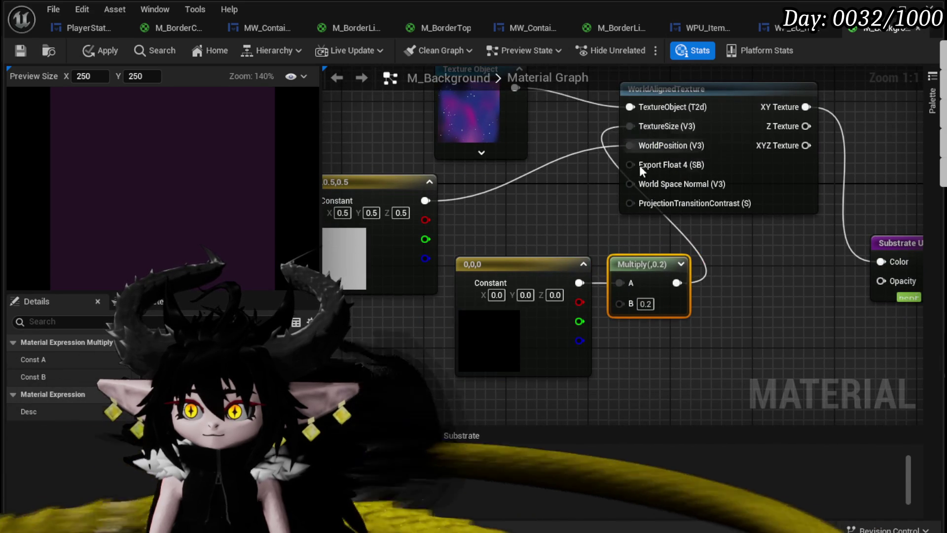
pyautogui.write('10')
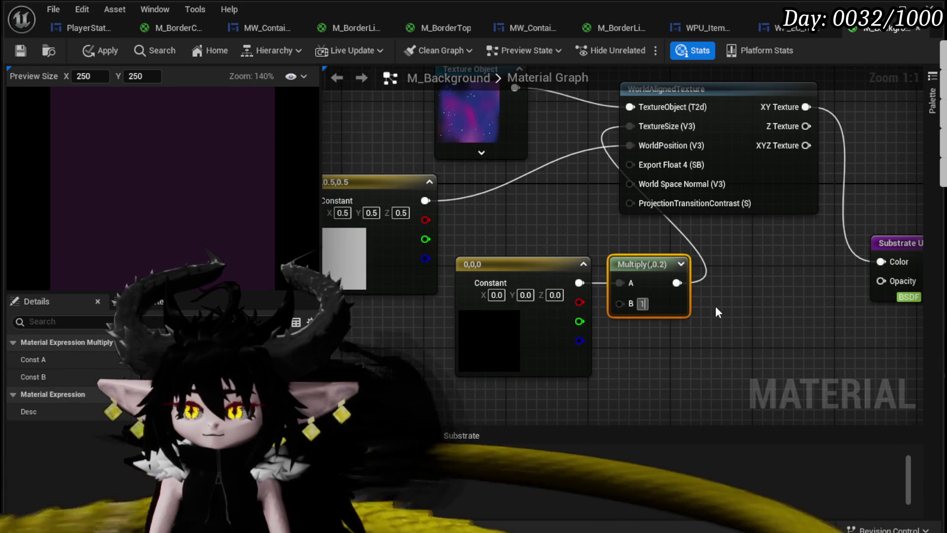
pyautogui.press('Return')
pyautogui.click(648, 303)
pyautogui.write('20')
pyautogui.press('Return')
pyautogui.write('60')
pyautogui.press('Return')
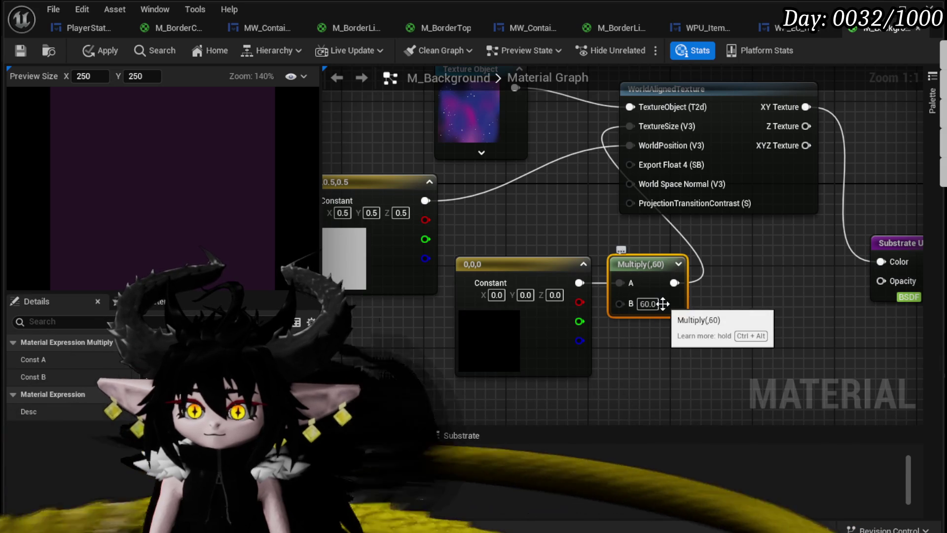
pyautogui.write('64')
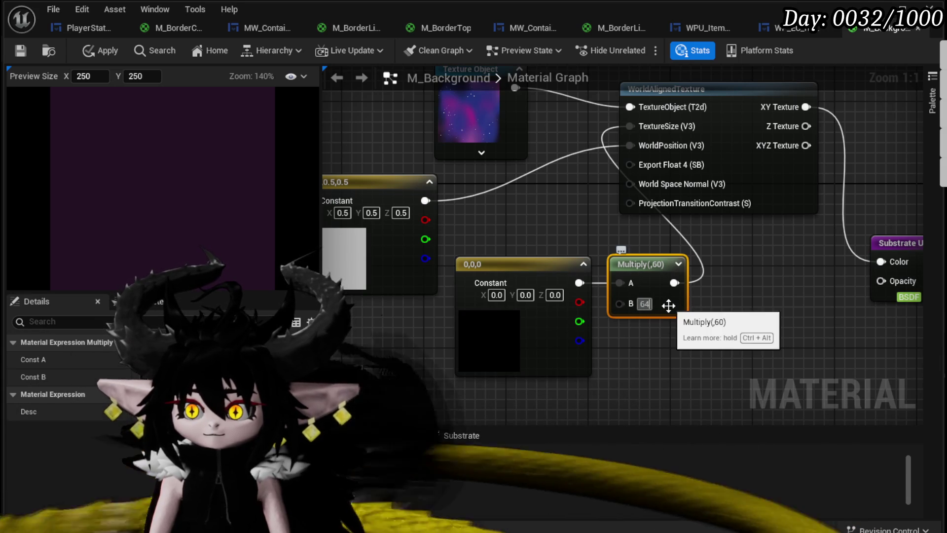
pyautogui.press('Return')
# Step: Set the constant vector's values to 1,1,1
pyautogui.click(496, 295)
pyautogui.write('1')
pyautogui.press('Return')
pyautogui.click(526, 295)
pyautogui.write('1')
pyautogui.press('Return')
pyautogui.write('1')
pyautogui.press('Return')
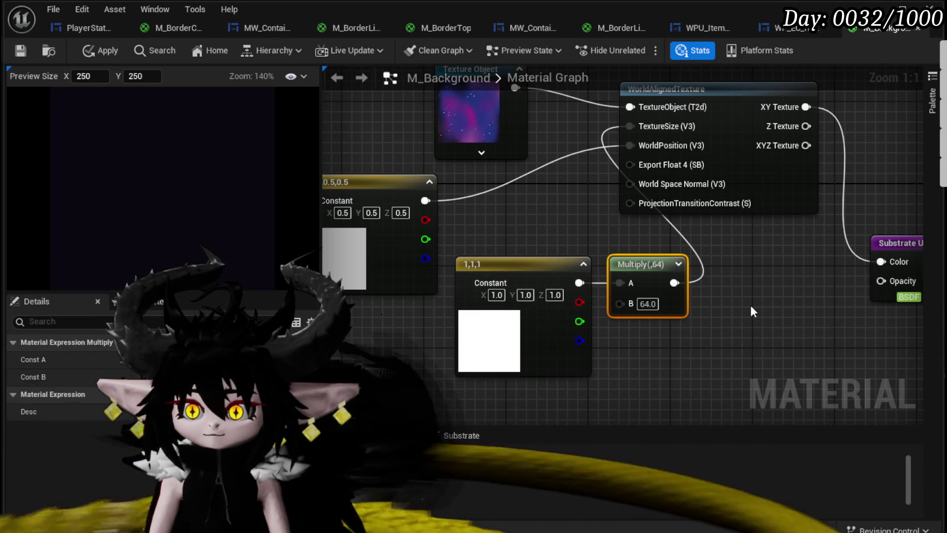
pyautogui.click(695, 303)
# Step: Set Multiply's B value to 120 after trying 10, 1 and 50
pyautogui.click(648, 304)
pyautogui.write('10')
pyautogui.press('Return')
pyautogui.click(648, 303)
pyautogui.write('1')
pyautogui.press('Return')
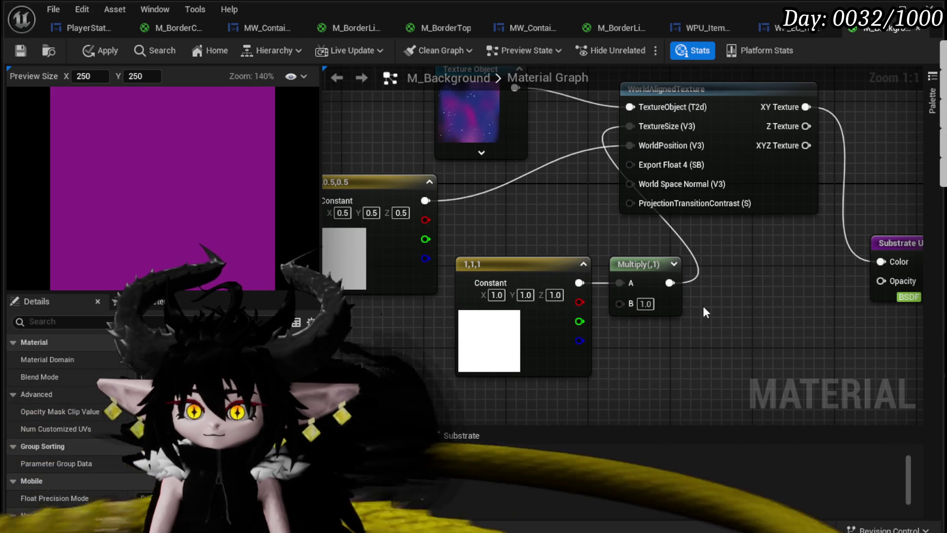
pyautogui.write('50')
pyautogui.press('Return')
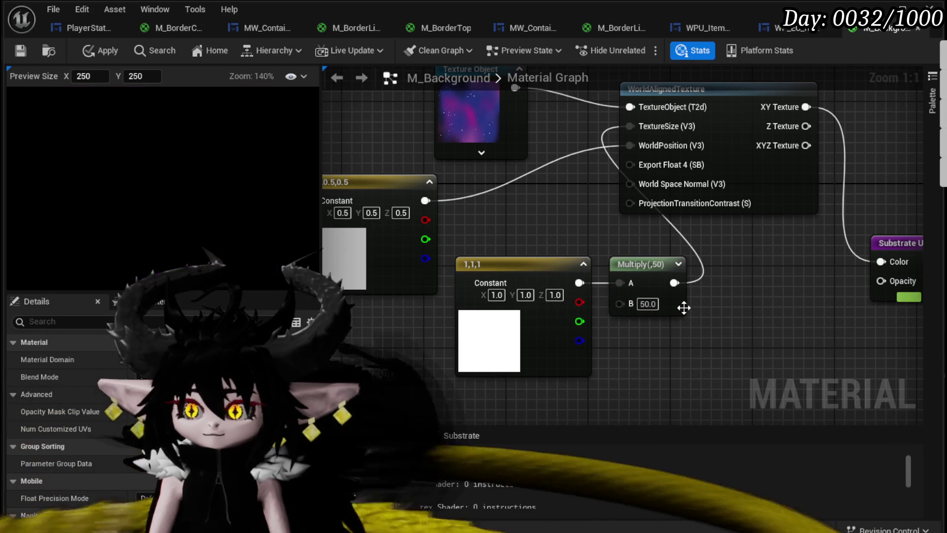
pyautogui.write('120')
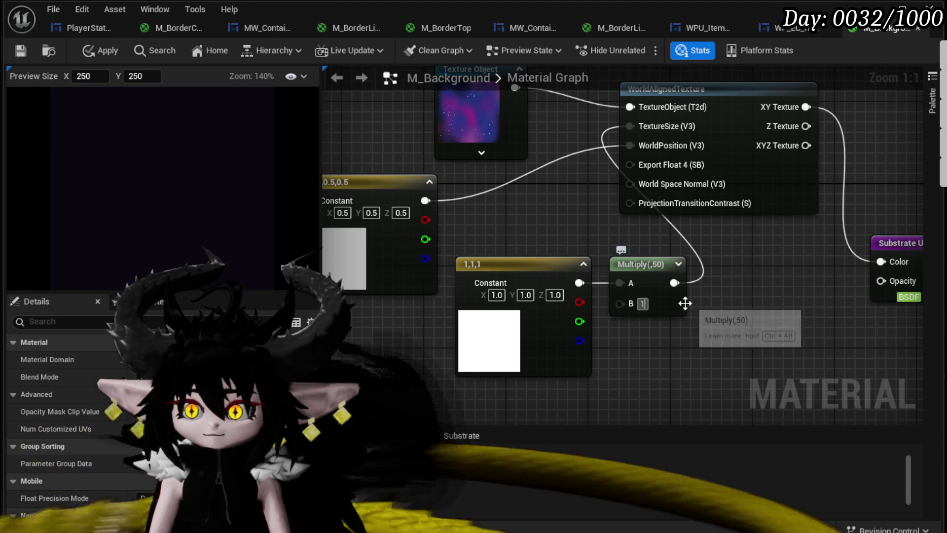
pyautogui.press('Return')
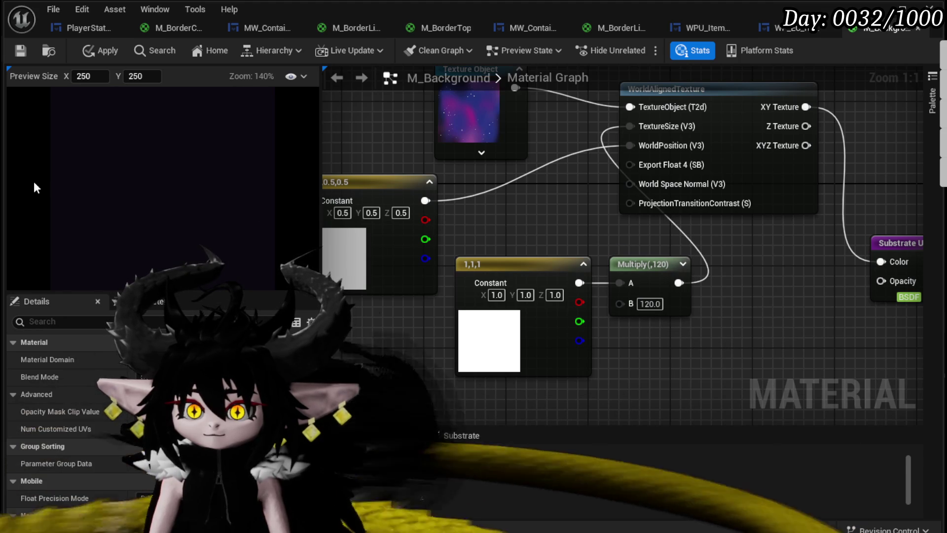
# Step: Move the Texture Object node left, delete the WorldAlignedTexture node, and save the material
pyautogui.moveTo(649, 241)
pyautogui.mouseDown()
pyautogui.moveTo(593, 263)
pyautogui.moveTo(427, 281)
pyautogui.moveTo(572, 250)
pyautogui.mouseUp()
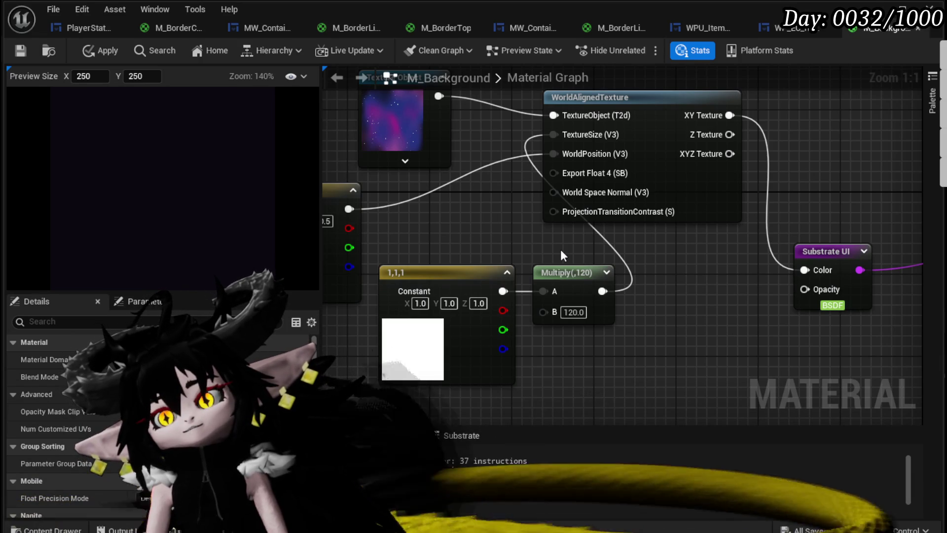
pyautogui.moveTo(499, 269)
pyautogui.mouseDown()
pyautogui.moveTo(615, 308)
pyautogui.moveTo(543, 280)
pyautogui.moveTo(616, 294)
pyautogui.moveTo(540, 284)
pyautogui.mouseUp()
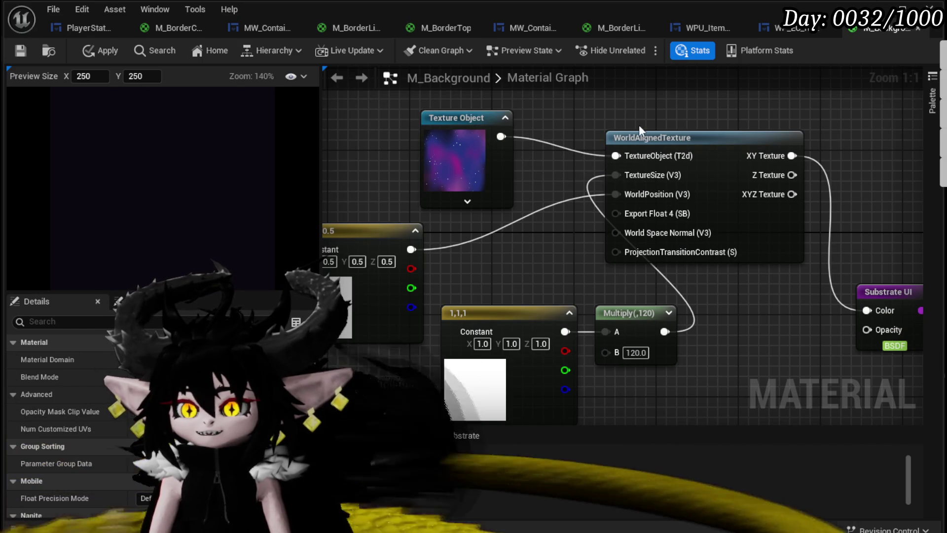
pyautogui.moveTo(496, 141)
pyautogui.mouseDown()
pyautogui.moveTo(486, 235)
pyautogui.moveTo(599, 139)
pyautogui.moveTo(562, 166)
pyautogui.mouseUp()
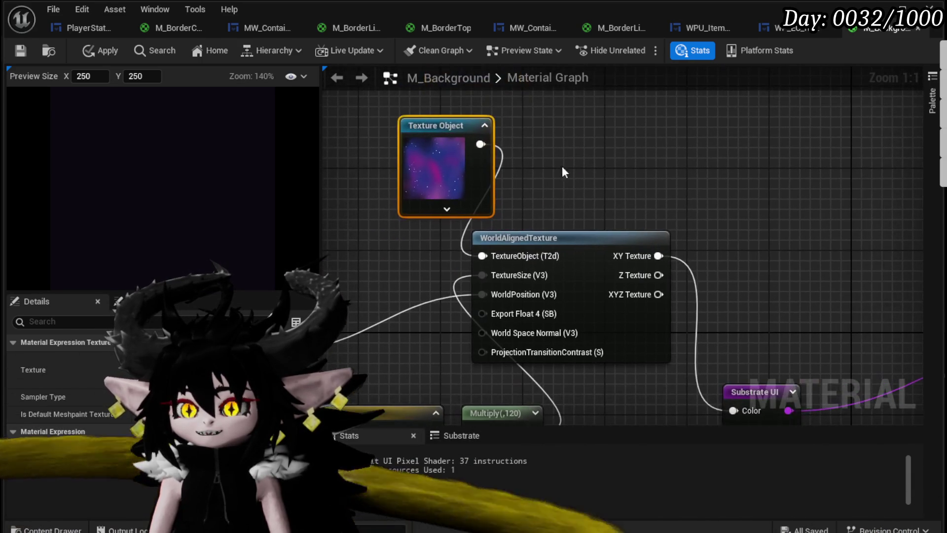
pyautogui.click(593, 159)
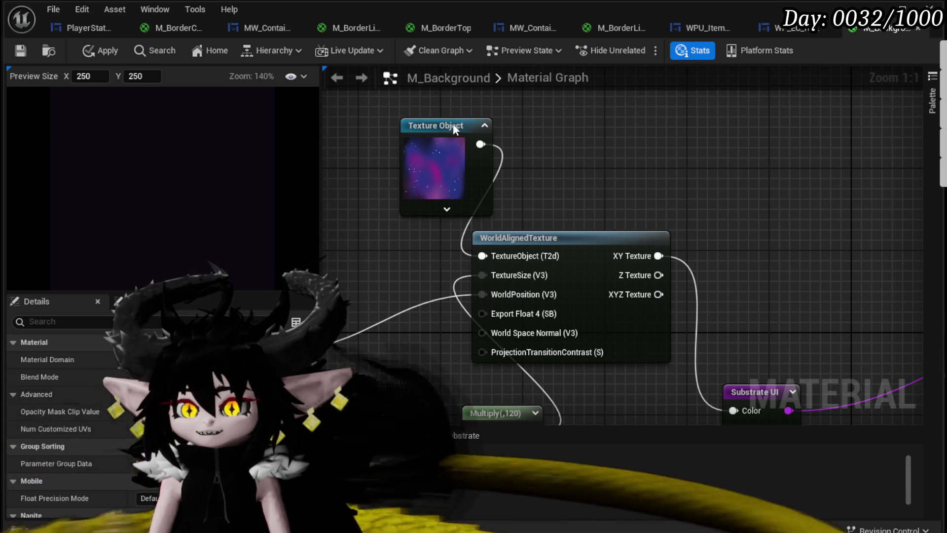
pyautogui.moveTo(453, 123); pyautogui.dragTo(351, 134)
pyautogui.moveTo(614, 178); pyautogui.dragTo(638, 143)
pyautogui.click(638, 143)
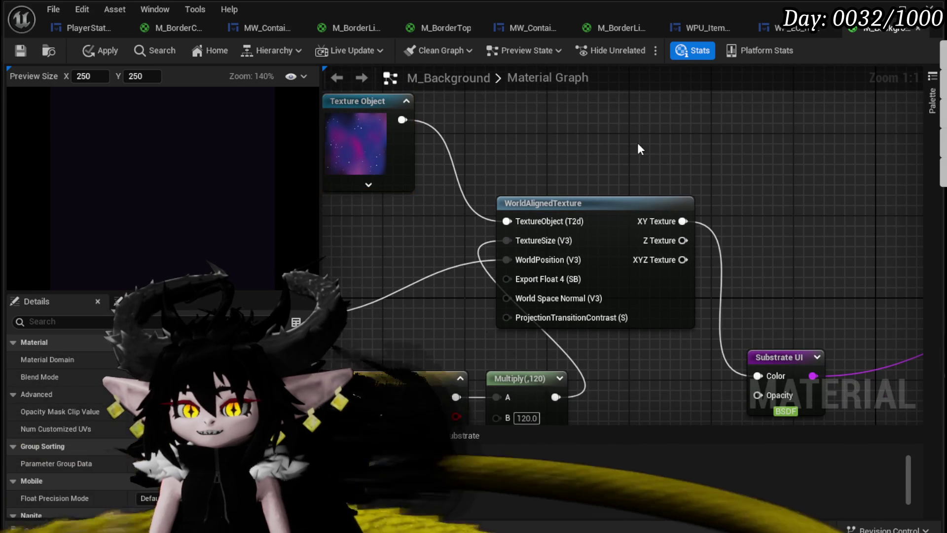
pyautogui.scroll(-2, 638, 143)
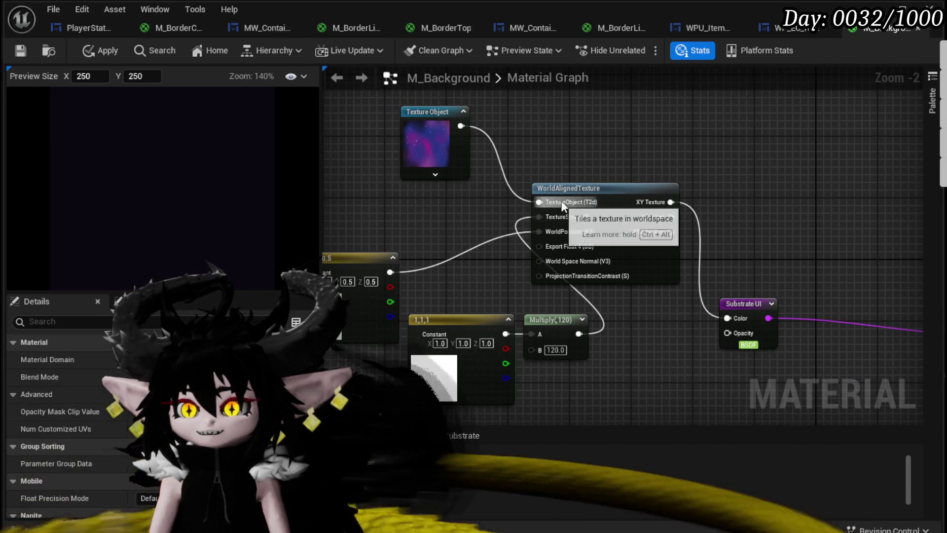
pyautogui.click(577, 194)
pyautogui.press('Delete')
pyautogui.click(95, 52)
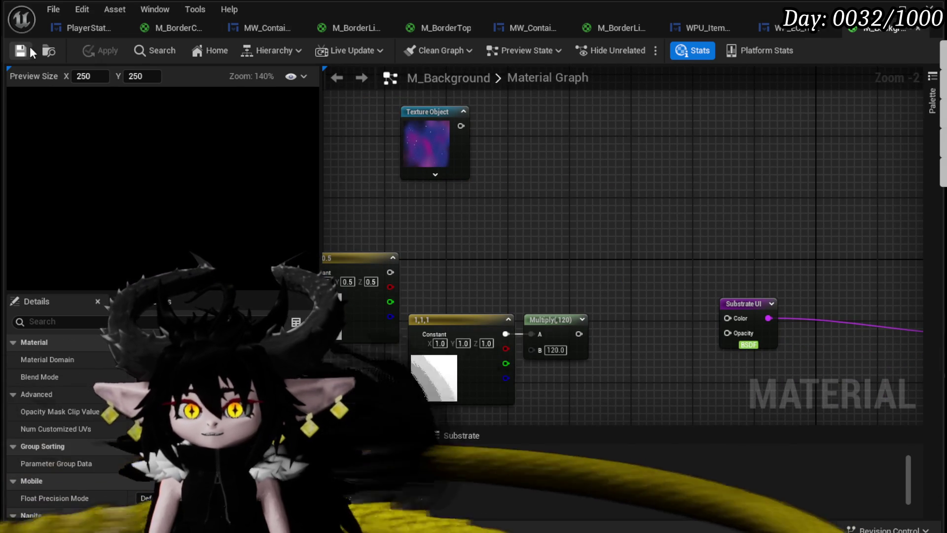
# Step: Add the nebula texture as a Texture Sample, wire RGB to Substrate UI Color, and apply
pyautogui.hotkey('ctrl', 's')
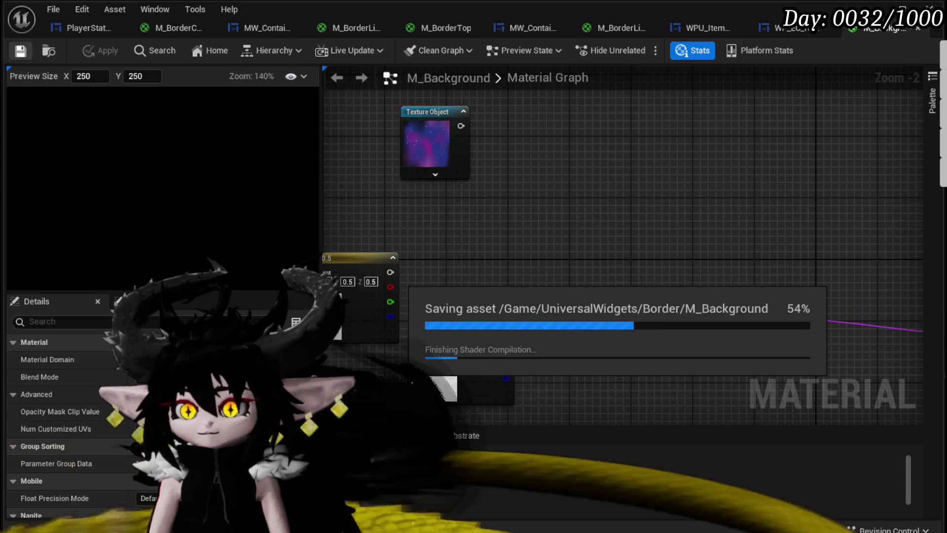
pyautogui.moveTo(592, 489)
pyautogui.mouseDown()
pyautogui.moveTo(587, 338)
pyautogui.moveTo(607, 257)
pyautogui.mouseUp()
pyautogui.moveTo(696, 275); pyautogui.dragTo(735, 321)
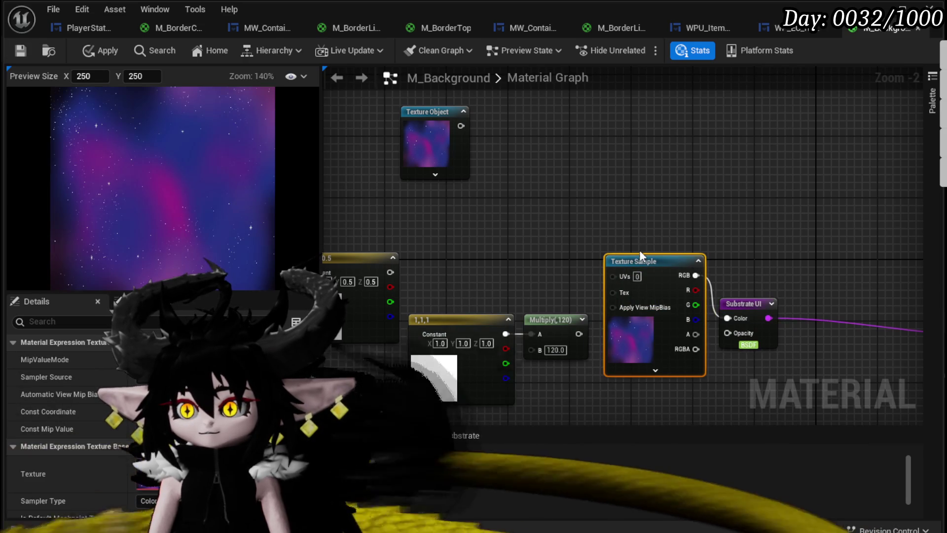
pyautogui.moveTo(662, 277); pyautogui.dragTo(588, 159)
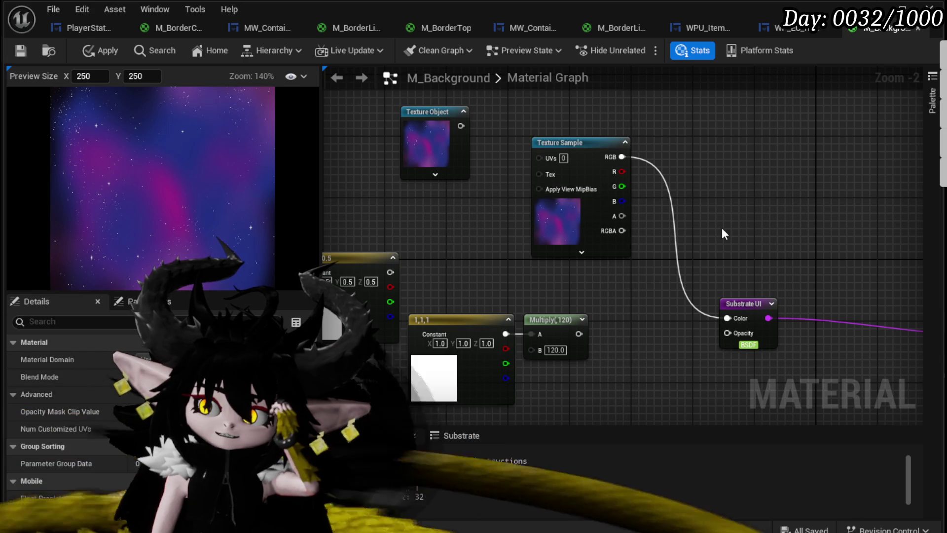
pyautogui.click(92, 50)
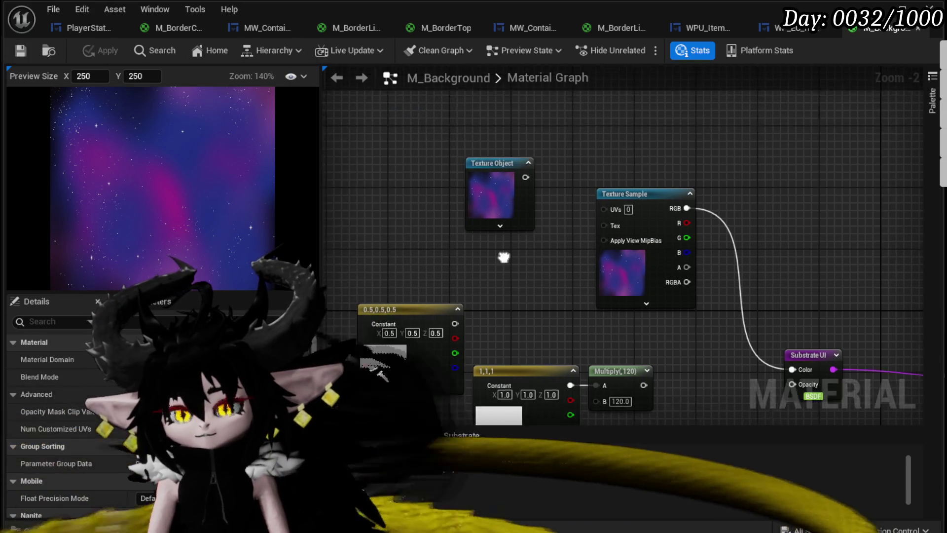
pyautogui.moveTo(508, 163)
pyautogui.mouseDown()
pyautogui.moveTo(423, 239)
pyautogui.moveTo(455, 326)
pyautogui.mouseUp()
pyautogui.moveTo(580, 258); pyautogui.dragTo(463, 237)
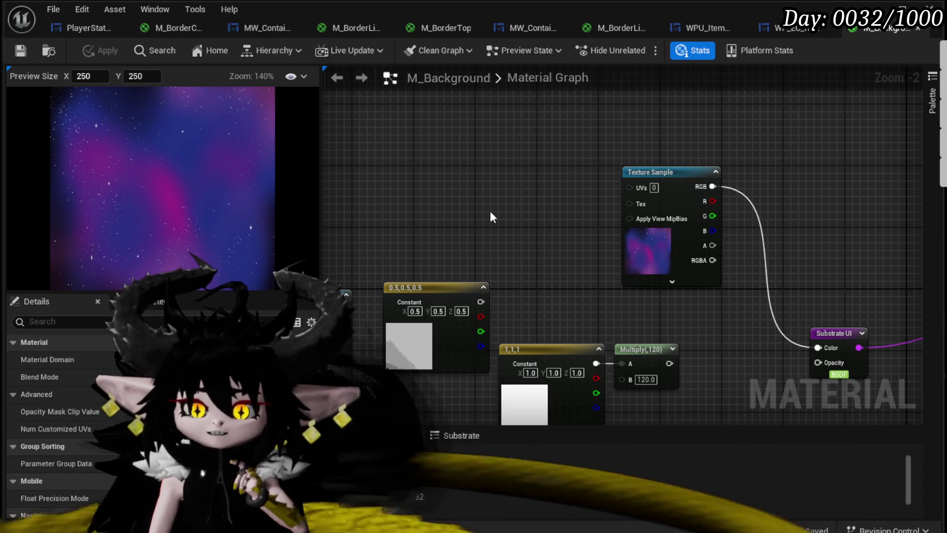
pyautogui.moveTo(491, 205); pyautogui.dragTo(507, 190)
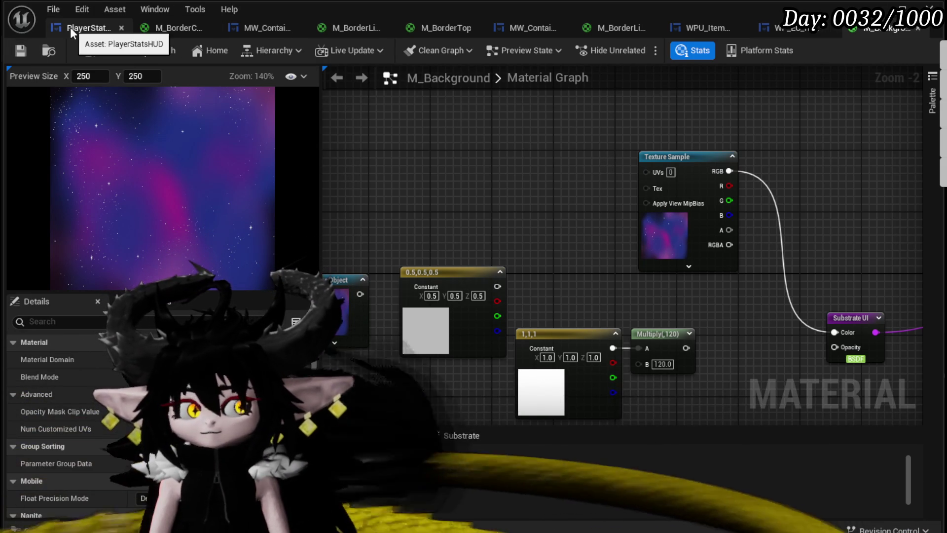
# Step: Go from the PlayerStatsHUD widget to the MW_ContainerBorderBig widget designer
pyautogui.click(70, 28)
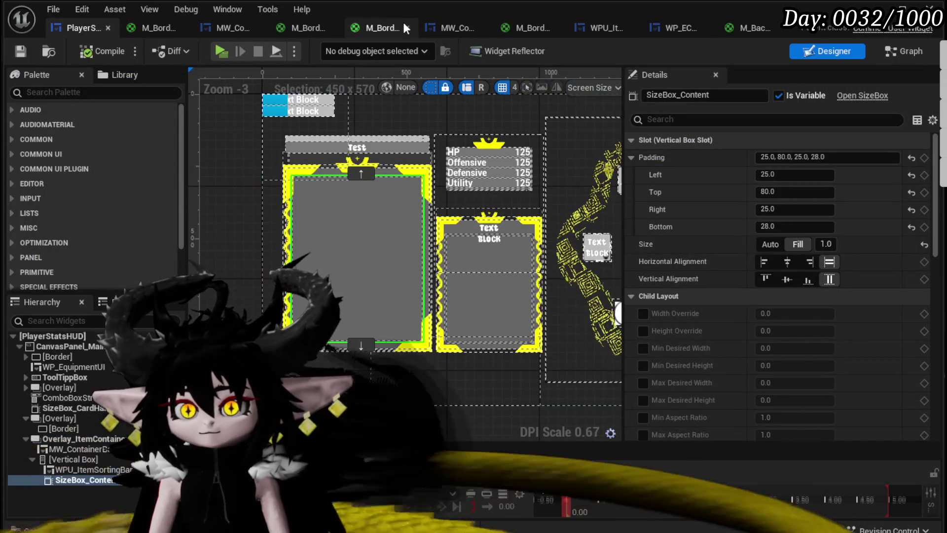
pyautogui.click(449, 29)
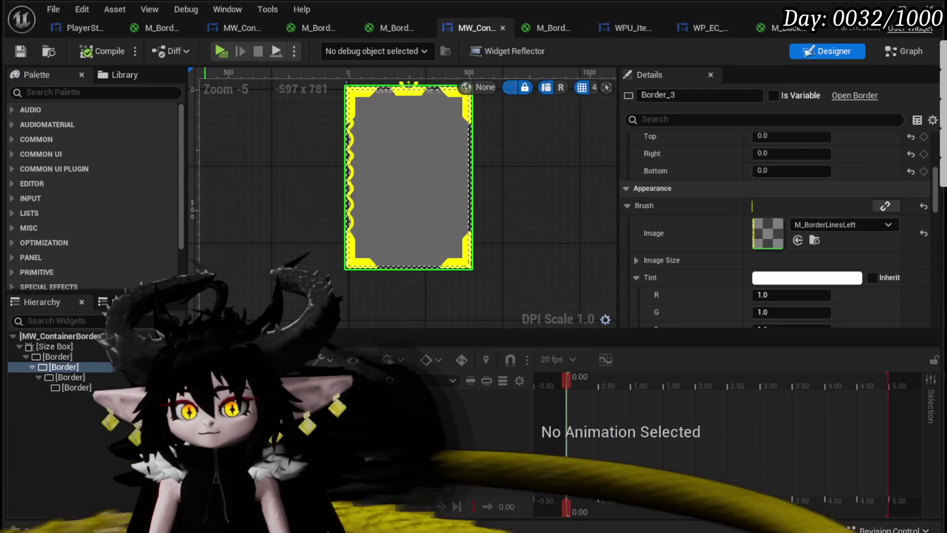